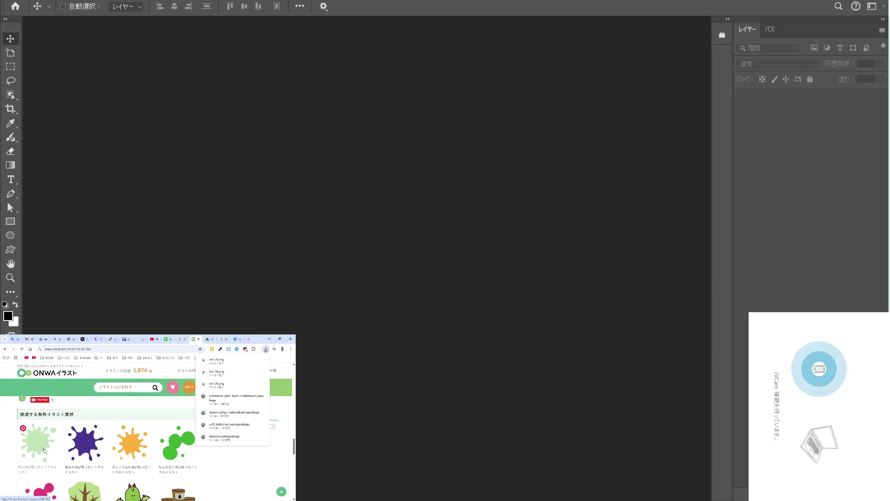
Download the first ink-splash illustration as a PNG file.
scroll(110, 449, "down", 3)
scroll(110, 450, "up", 3)
scroll(109, 449, "down", 3)
scroll(110, 449, "down", 2)
left_click(108, 421)
left_click(230, 492)
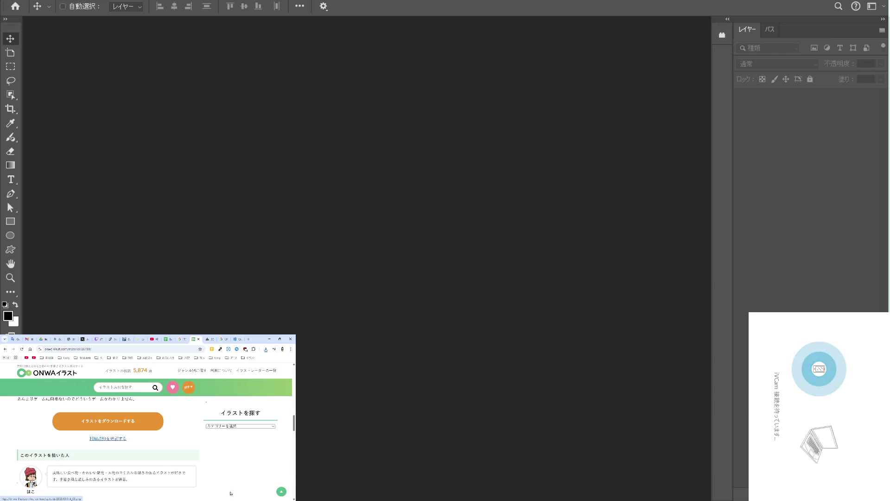
Open the green ink-splash page and save it as ink_02.png.
scroll(152, 455, "down", 3)
scroll(152, 454, "down", 3)
left_click(139, 456)
scroll(139, 458, "down", 3)
scroll(138, 458, "down", 2)
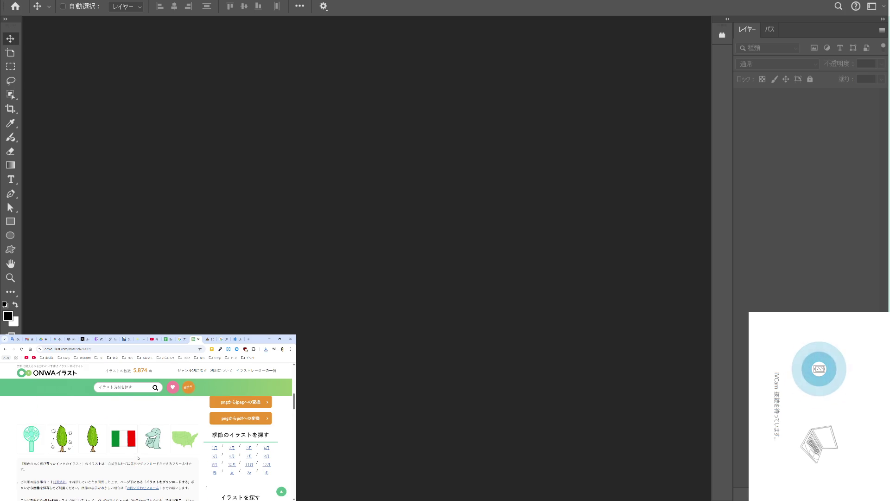
scroll(139, 457, "down", 2)
scroll(136, 458, "down", 2)
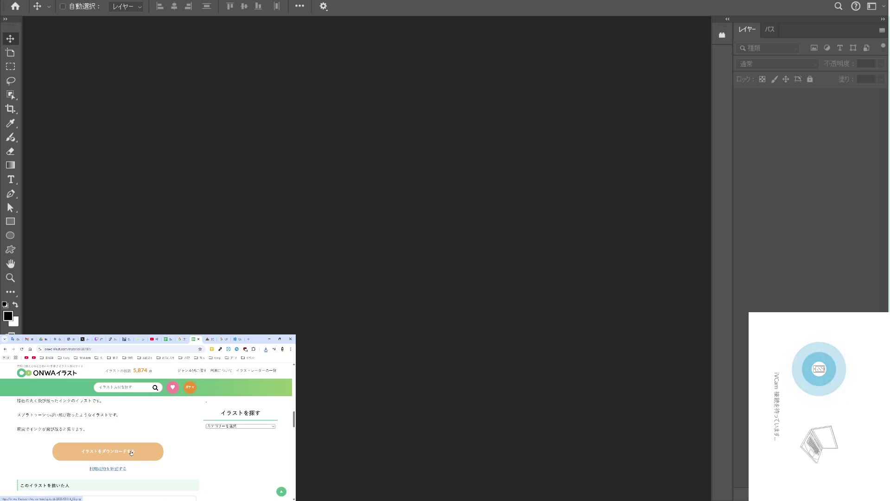
left_click(116, 468)
left_click(231, 493)
Open the pink ink-splash page and save its PNG.
scroll(149, 451, "down", 2)
scroll(149, 451, "down", 2)
scroll(150, 451, "down", 1)
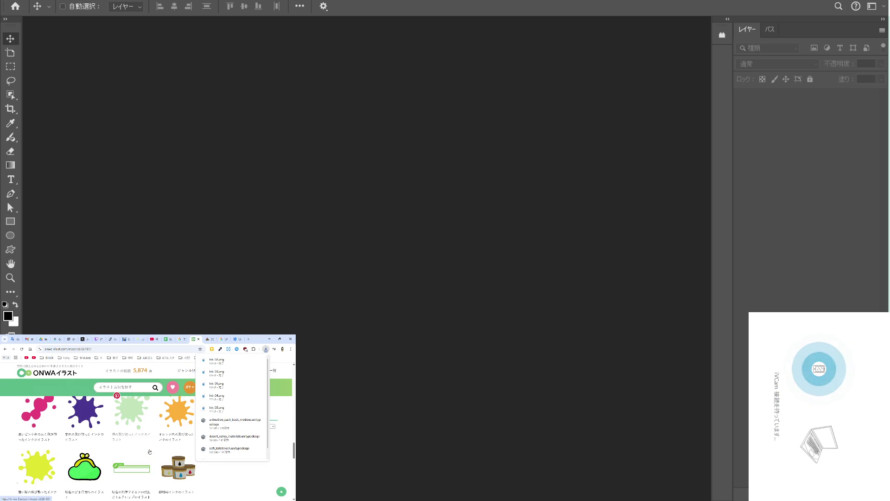
left_click(47, 414)
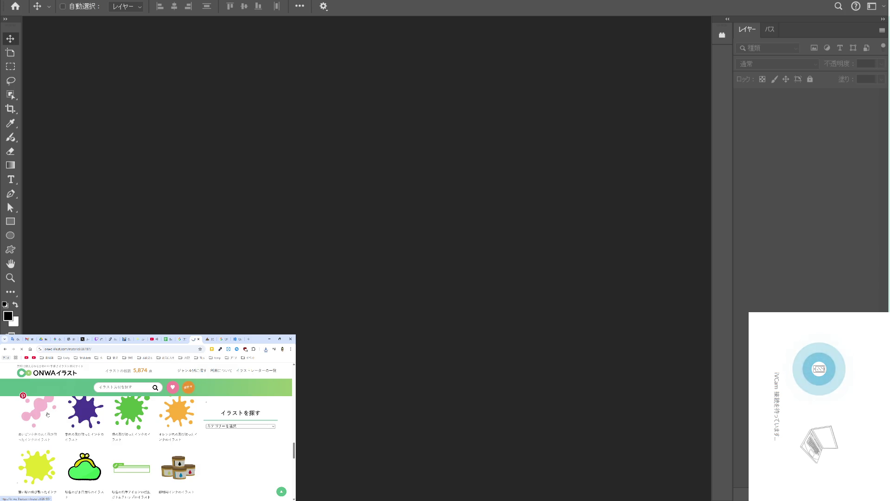
scroll(107, 443, "down", 3)
scroll(108, 443, "down", 2)
scroll(109, 442, "down", 2)
scroll(109, 441, "down", 1)
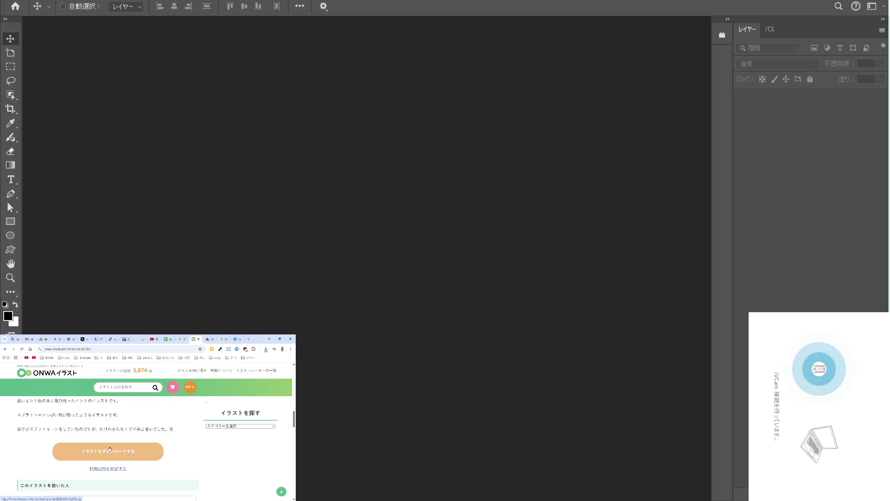
left_click(110, 448)
left_click(230, 494)
Browse further down the illustration page, then bring the file browser window forward.
scroll(169, 460, "down", 1)
scroll(169, 459, "down", 1)
scroll(170, 460, "down", 1)
scroll(170, 459, "down", 2)
scroll(169, 459, "down", 1)
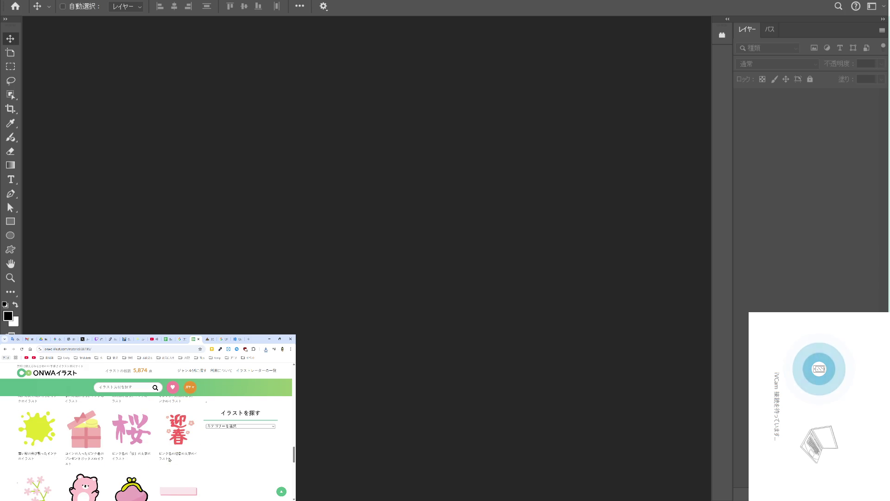
scroll(169, 459, "up", 2)
scroll(169, 459, "down", 1)
scroll(170, 459, "down", 1)
scroll(169, 460, "down", 1)
scroll(169, 459, "up", 2)
scroll(169, 459, "up", 1)
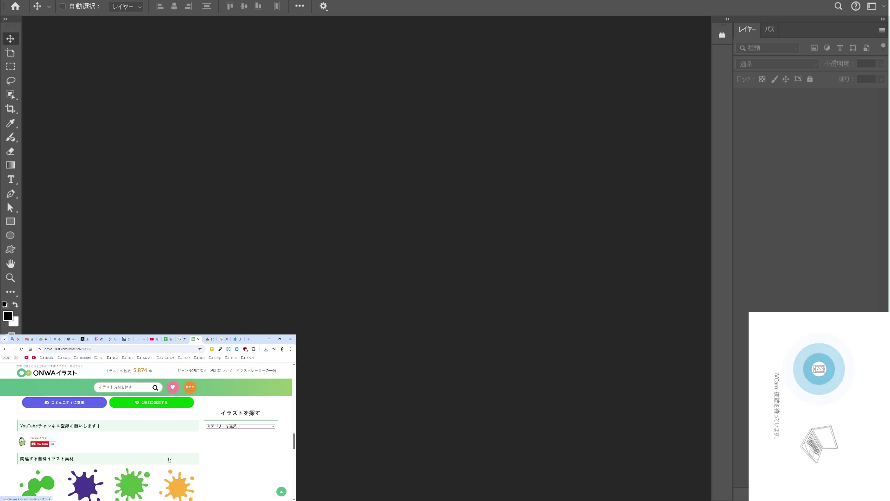
scroll(169, 460, "up", 1)
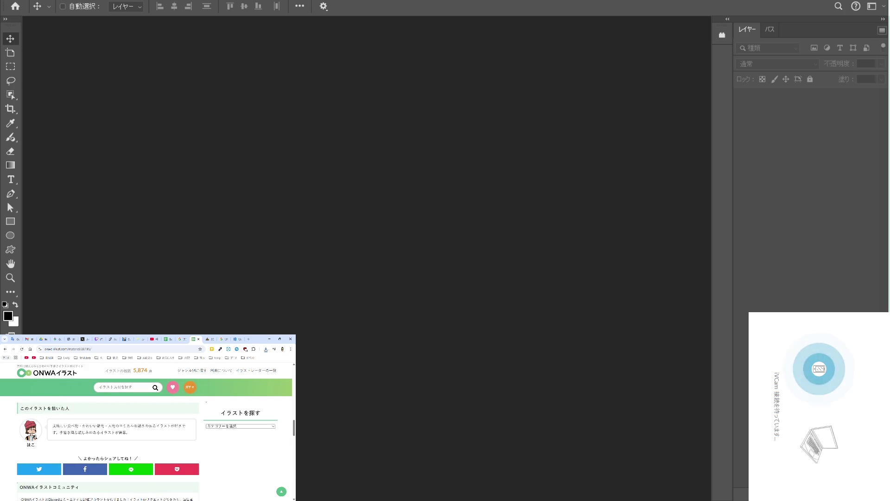
left_click(830, 35)
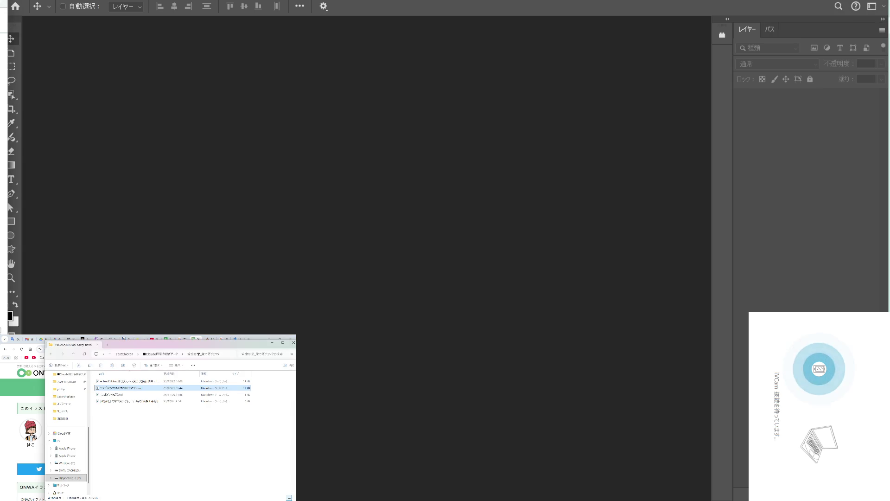
Open 202506_Unity_BeatChicken\Ps_BC\aaaa\汎用デカール and drag all six ink-splash PNGs into Photoshop.
left_click(157, 392)
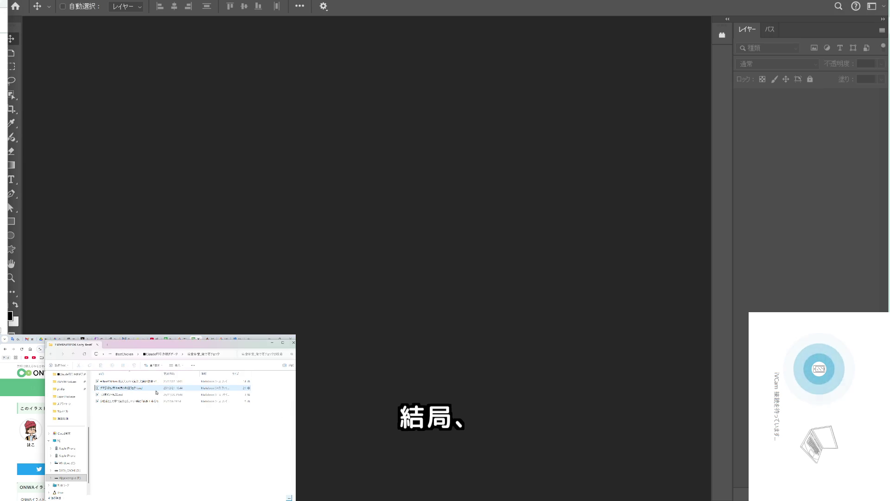
left_click(65, 396)
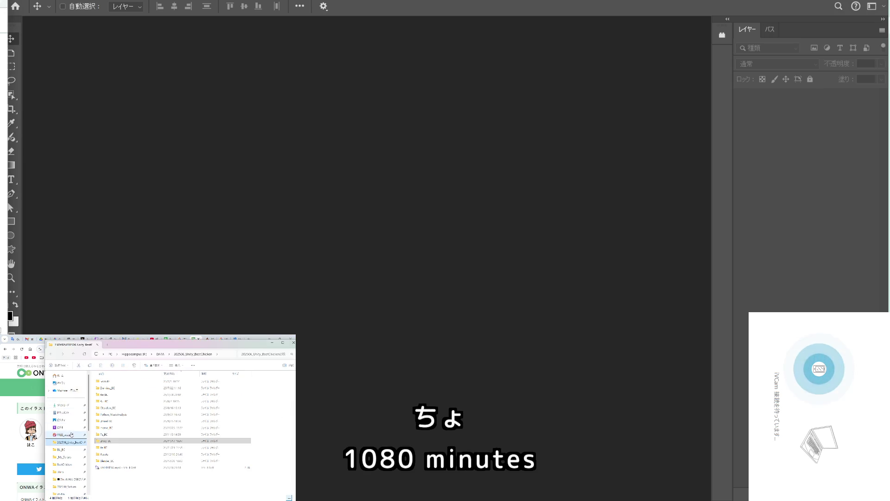
double_click(118, 434)
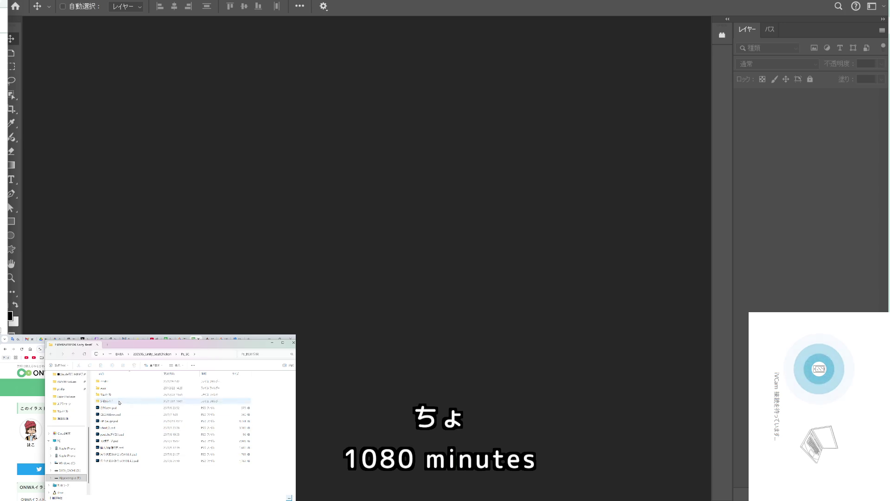
double_click(111, 387)
double_click(116, 388)
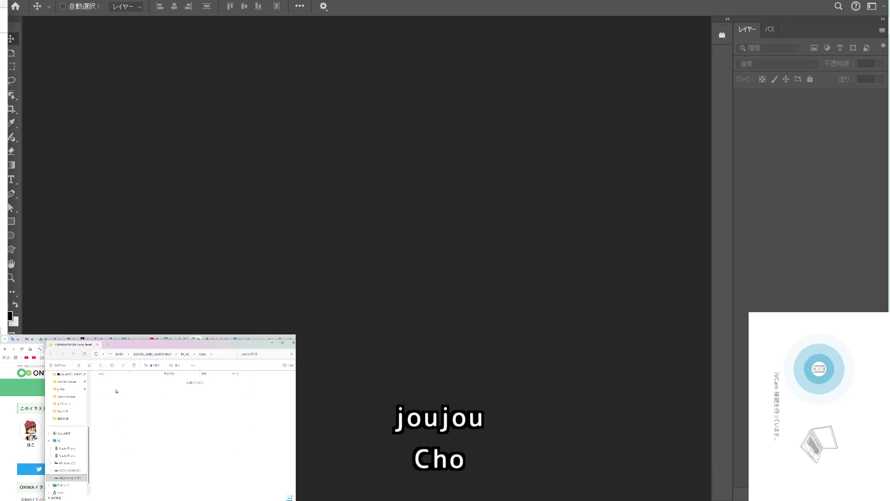
left_click_drag(237, 409, 109, 384)
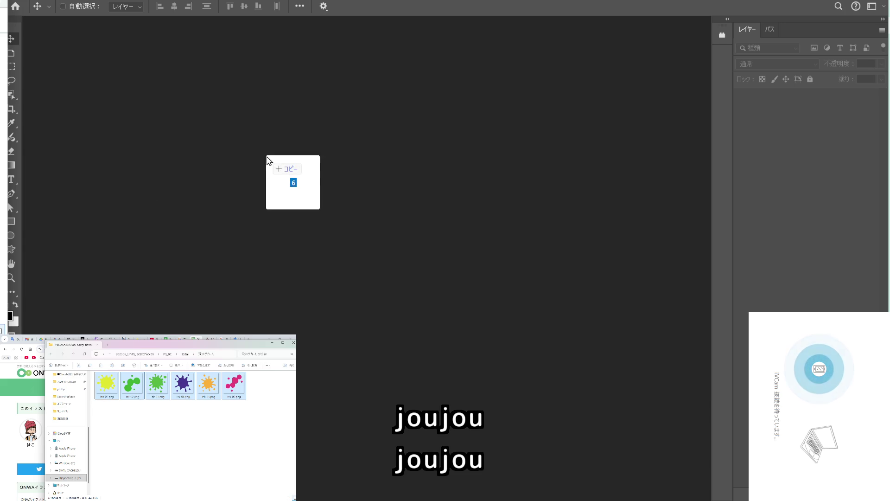
left_click_drag(109, 383, 263, 149)
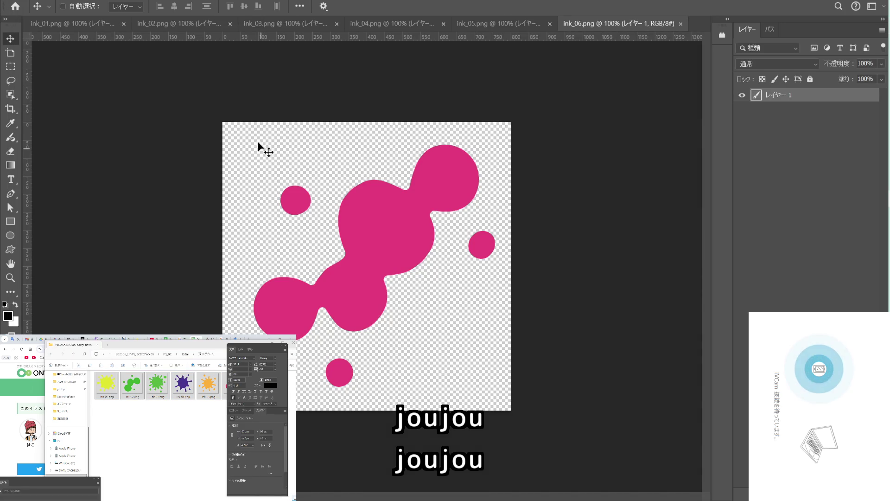
In ink_01, duplicate レイヤー 1 with Ctrl+J and hide the original layer.
left_click(73, 25)
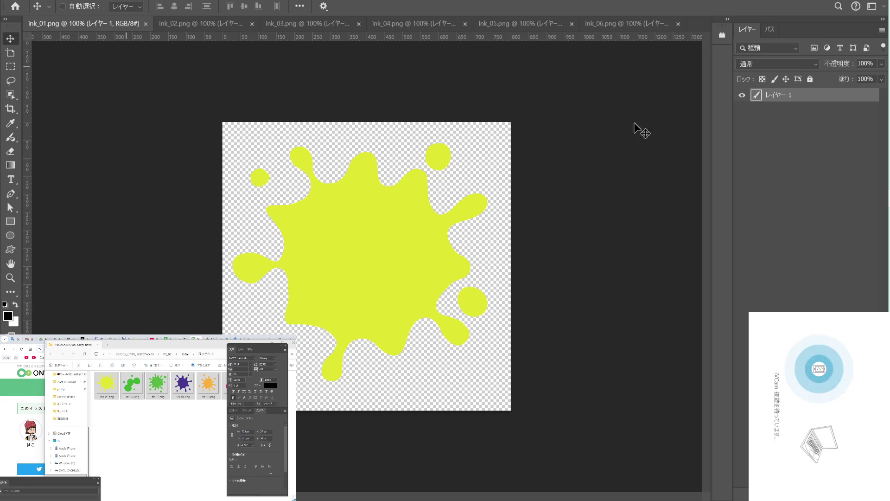
left_click(783, 136)
left_click(785, 96)
key("ctrl+j")
left_click(741, 109)
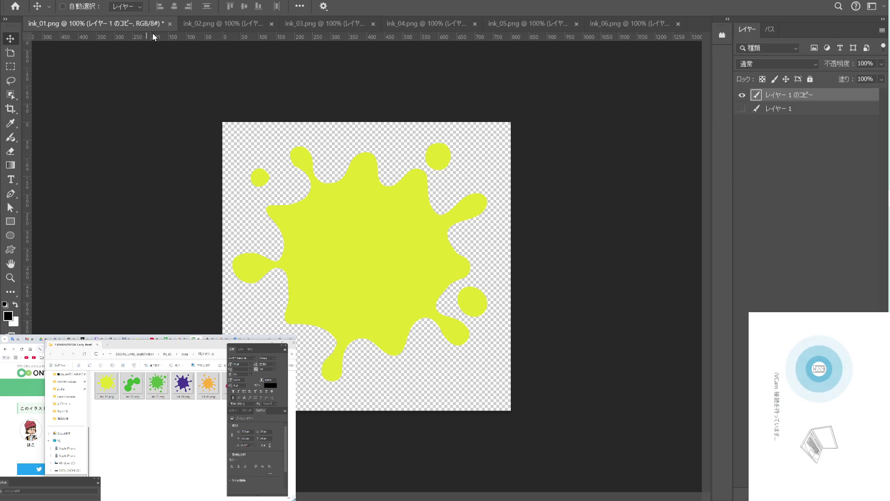
Select the splash copy's pixels, check the canvas rotation options without applying, and move the file browser aside.
left_click(757, 95, "ctrl")
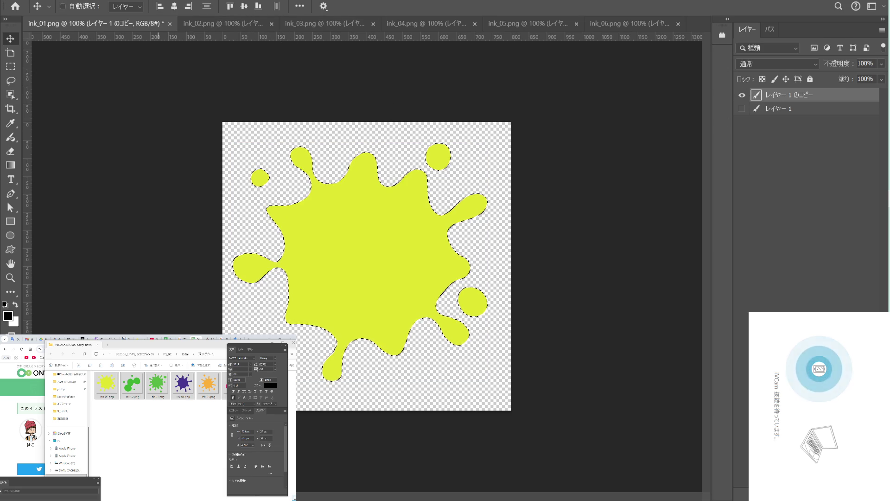
left_click(100, 0)
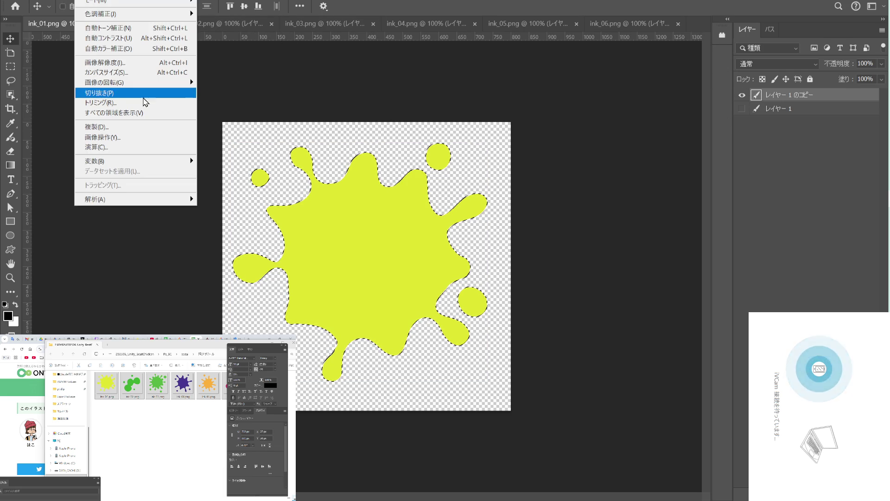
mouse_move(145, 87)
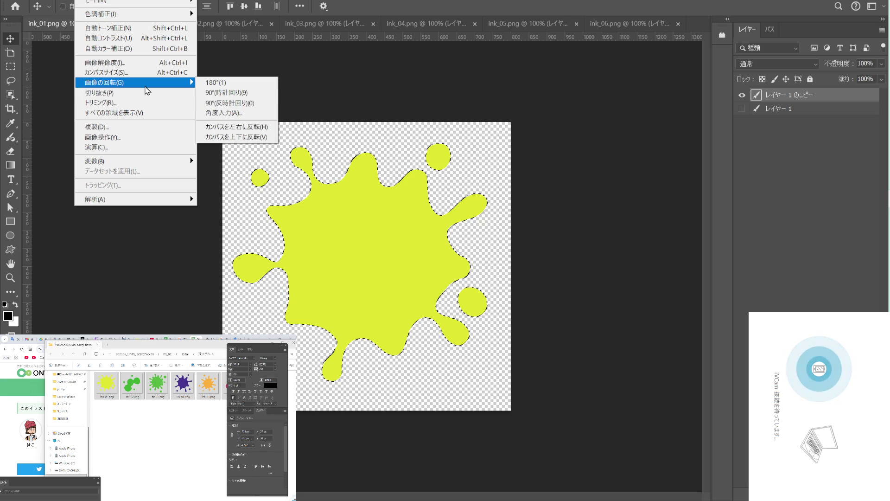
left_click(243, 354)
left_click_drag(243, 353, 218, 385)
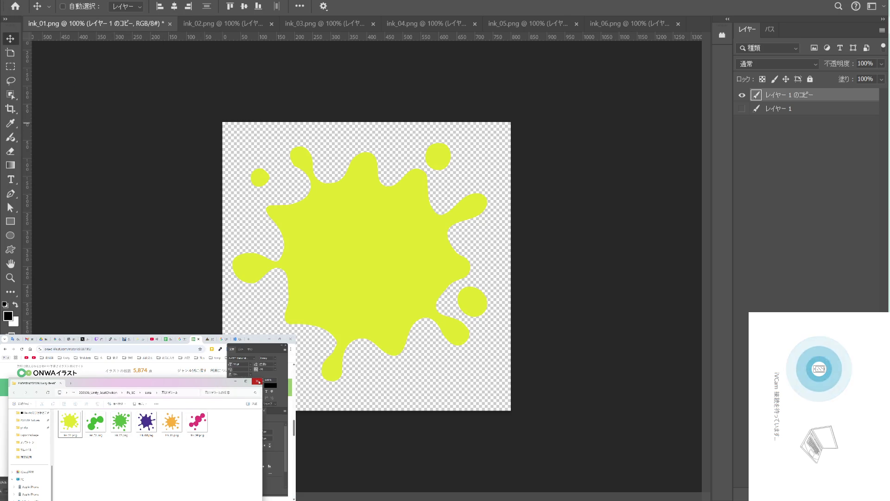
Close the file browser and rerun the earlier search for スプラトゥーン3 飛沫 in a new tab.
left_click(257, 381)
left_click(249, 339)
left_click(168, 348)
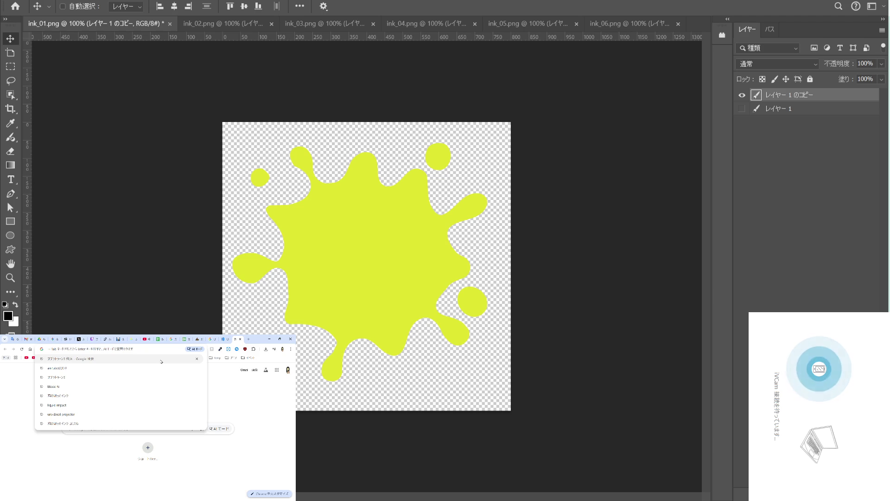
left_click(161, 361)
Change the search to スプラトゥーン3 サイドオーダー and open the official Nintendo result.
double_click(90, 374)
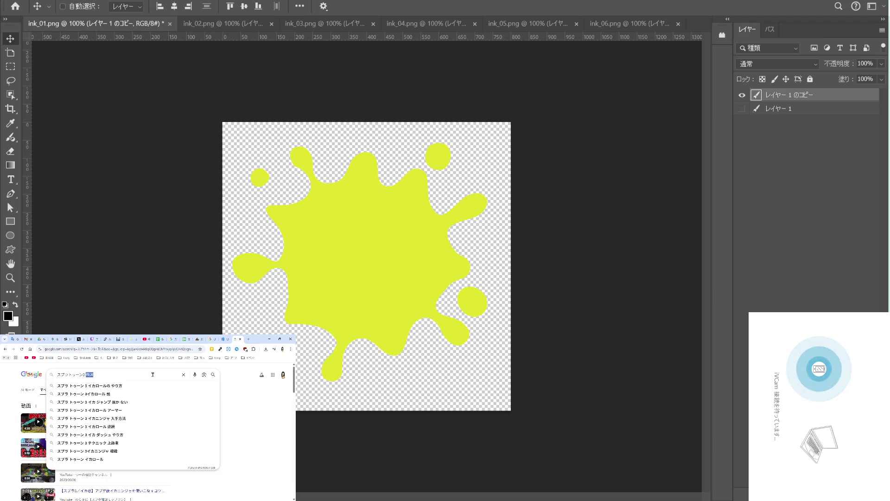
key("BackSpace")
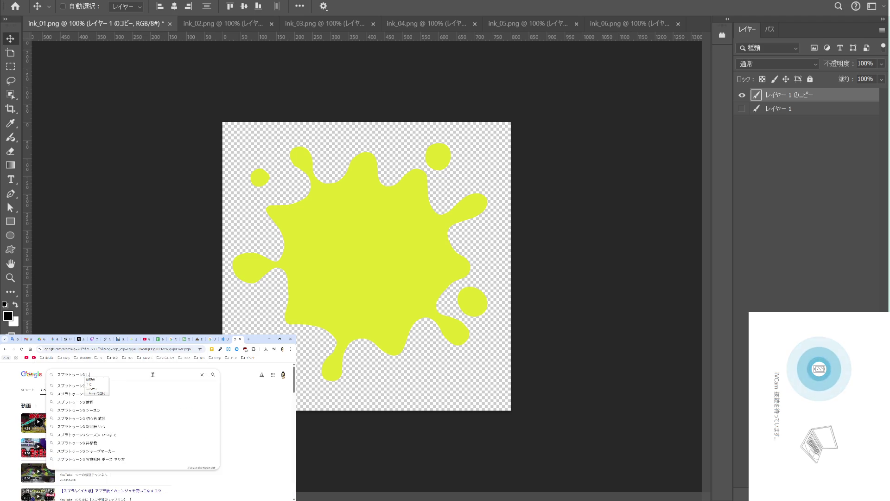
type("西沢")
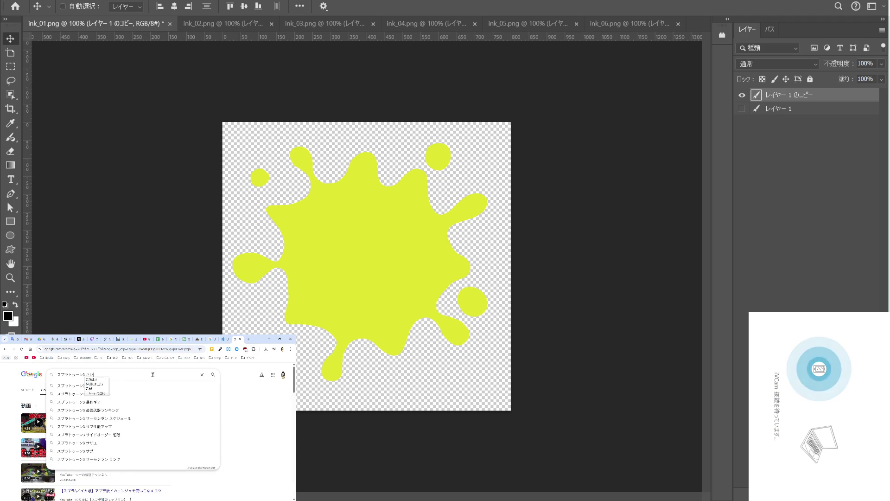
key("BackSpace")
key("BackSpace")
type("サイド")
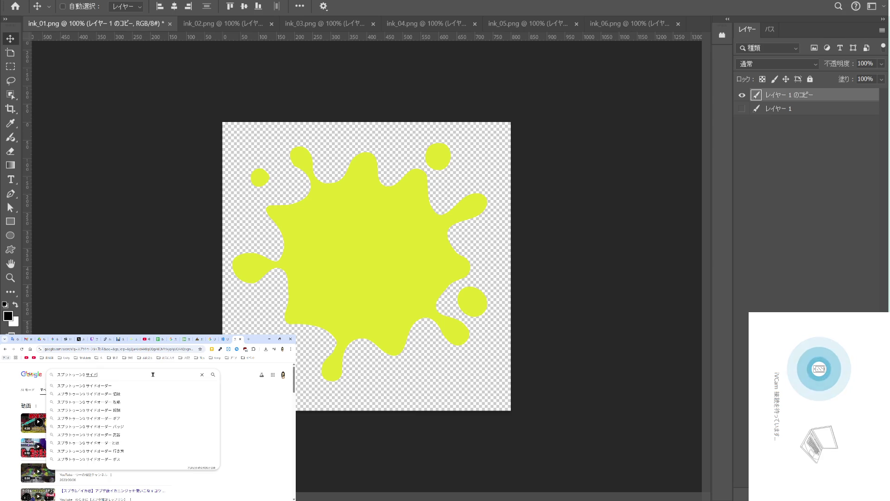
type("オーダー")
key("Return")
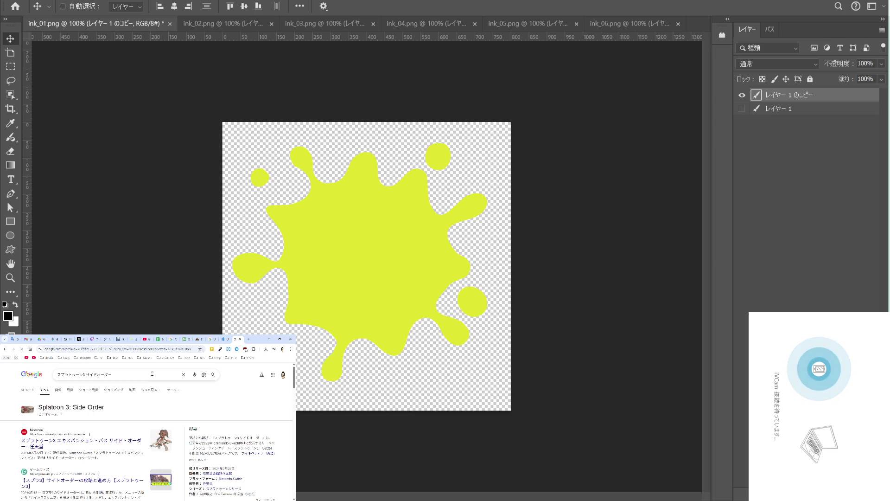
left_click(84, 441)
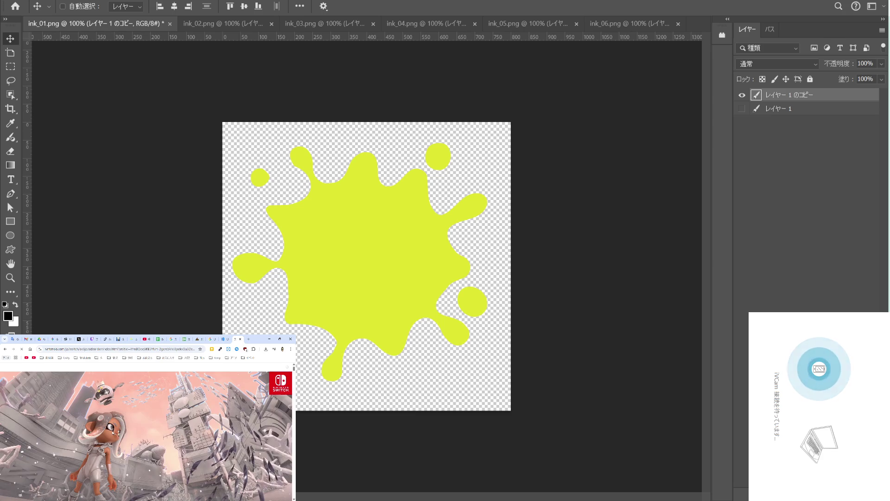
Play the Side Order trailer and jump it ahead to about 1:31.
scroll(147, 441, "down", 5)
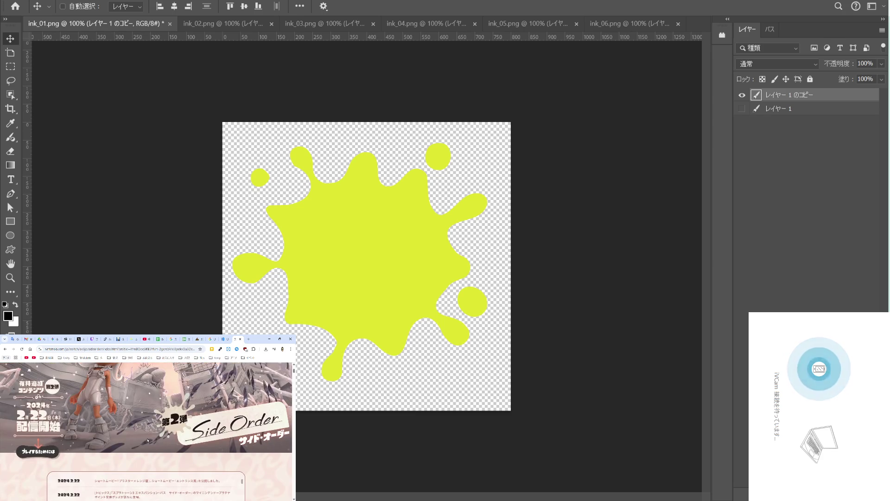
scroll(148, 441, "down", 3)
scroll(147, 440, "down", 1)
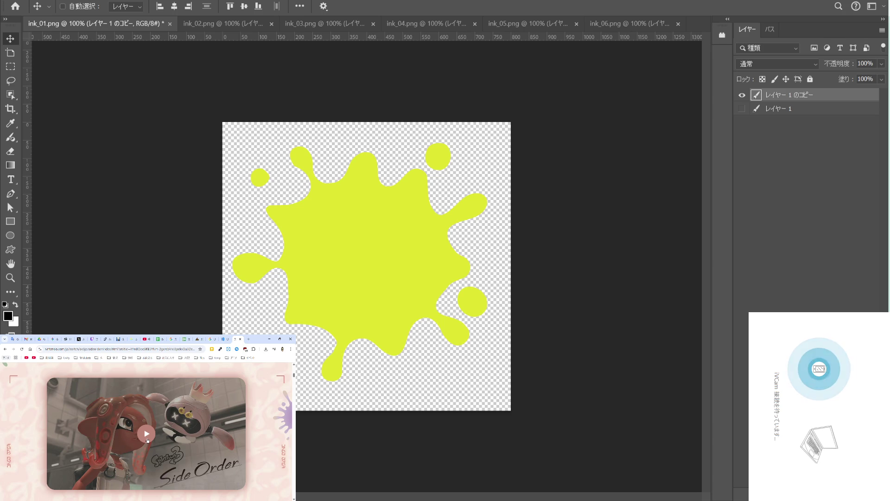
left_click(146, 435)
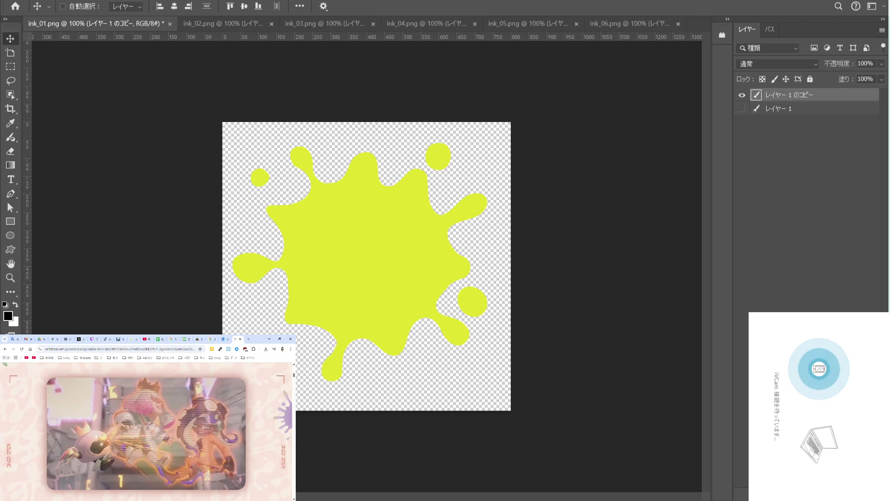
mouse_move(106, 456)
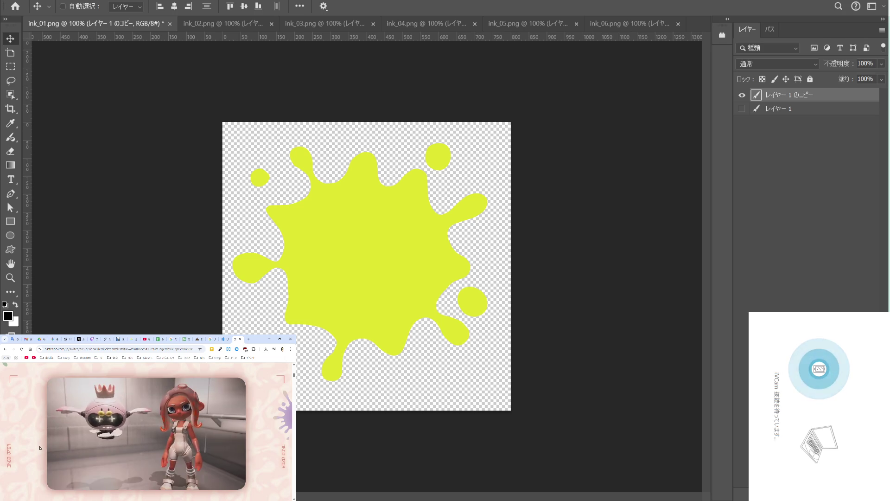
mouse_move(70, 448)
left_click(109, 480)
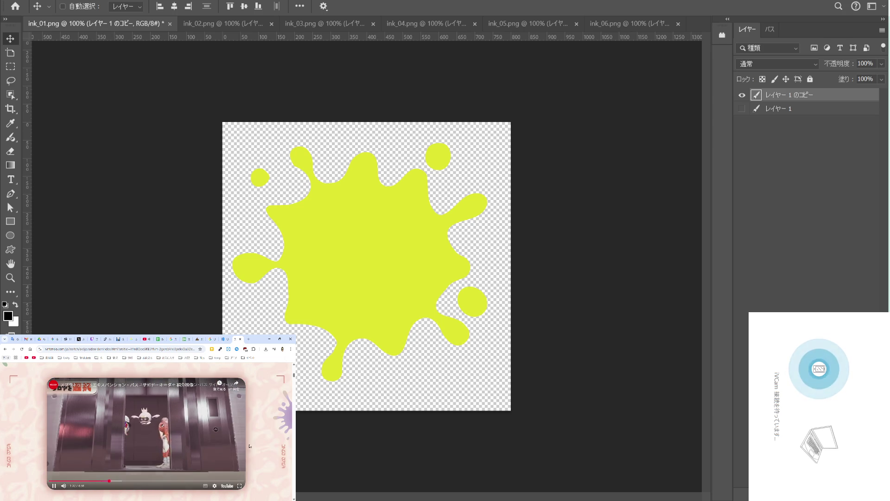
Scroll down to the 03 難易度を制御 section and launch the eyedropper extension.
scroll(81, 409, "down", 3)
scroll(80, 410, "down", 3)
scroll(116, 427, "up", 5)
scroll(139, 440, "down", 1)
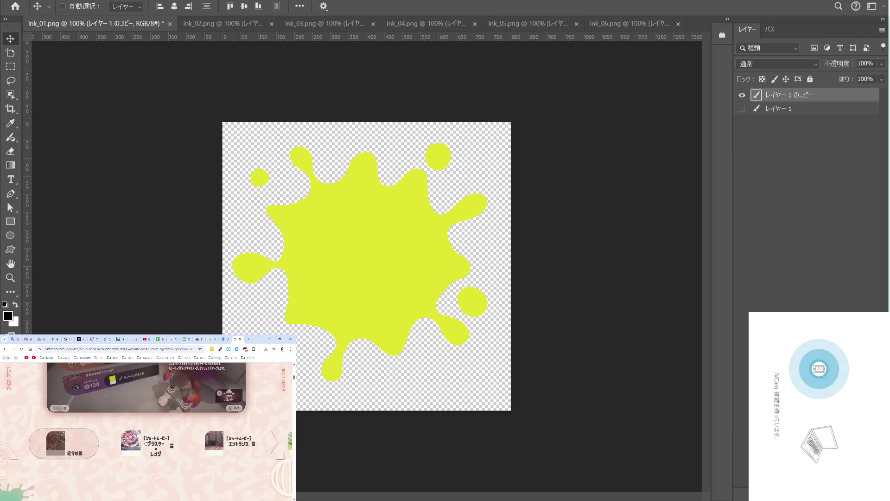
scroll(204, 444, "down", 3)
scroll(204, 445, "down", 3)
scroll(204, 445, "down", 3)
scroll(204, 444, "down", 2)
scroll(204, 444, "down", 2)
scroll(205, 444, "down", 3)
scroll(204, 444, "down", 2)
scroll(205, 444, "down", 2)
scroll(205, 444, "down", 1)
scroll(204, 444, "down", 3)
scroll(204, 444, "up", 5)
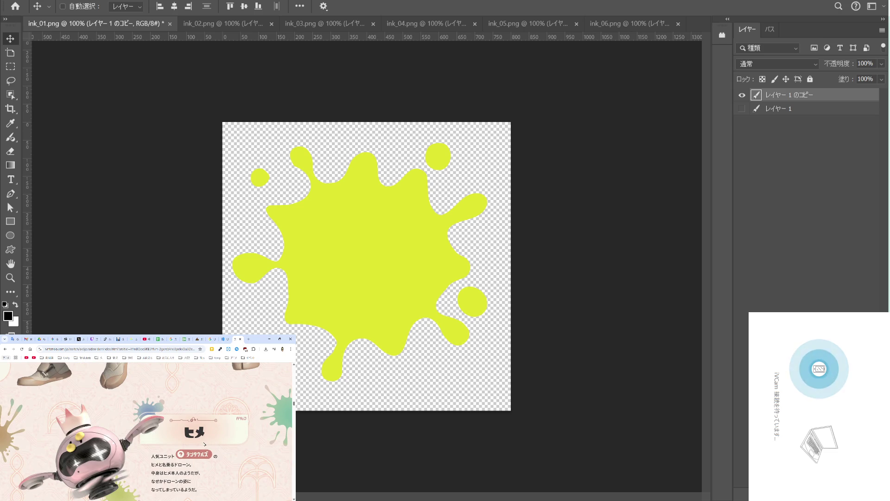
scroll(204, 444, "up", 3)
scroll(204, 444, "up", 3)
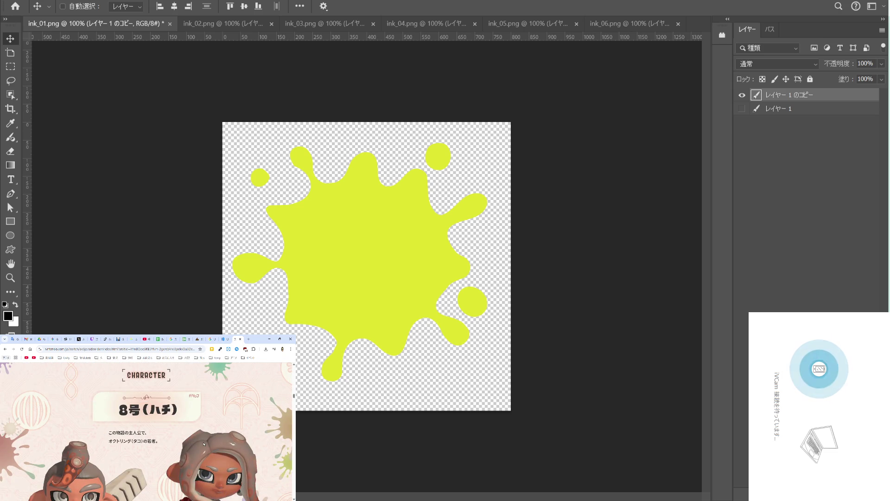
scroll(204, 444, "down", 1)
scroll(204, 444, "down", 3)
scroll(204, 444, "down", 2)
scroll(204, 444, "down", 2)
scroll(204, 444, "down", 2)
scroll(204, 445, "down", 2)
scroll(204, 444, "down", 2)
scroll(203, 444, "down", 2)
scroll(203, 443, "down", 2)
scroll(203, 444, "down", 2)
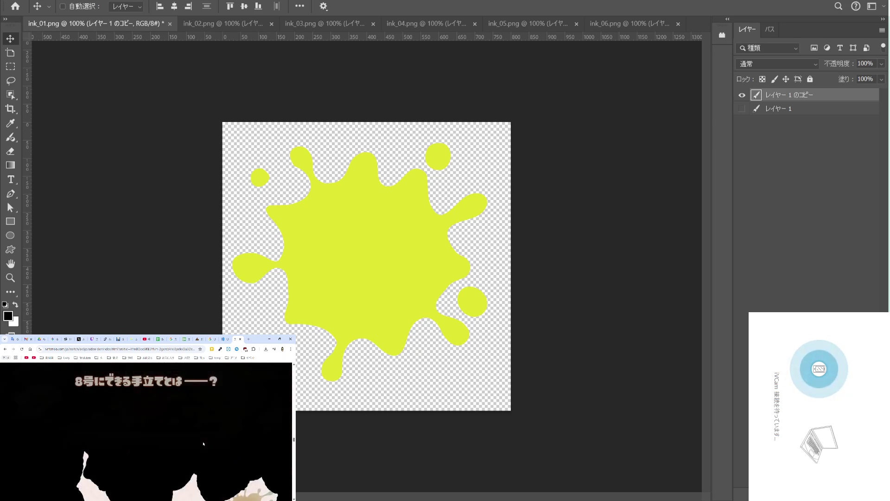
scroll(203, 444, "down", 2)
scroll(204, 444, "down", 2)
scroll(204, 443, "down", 2)
scroll(203, 443, "down", 2)
scroll(204, 443, "down", 2)
scroll(204, 443, "down", 2)
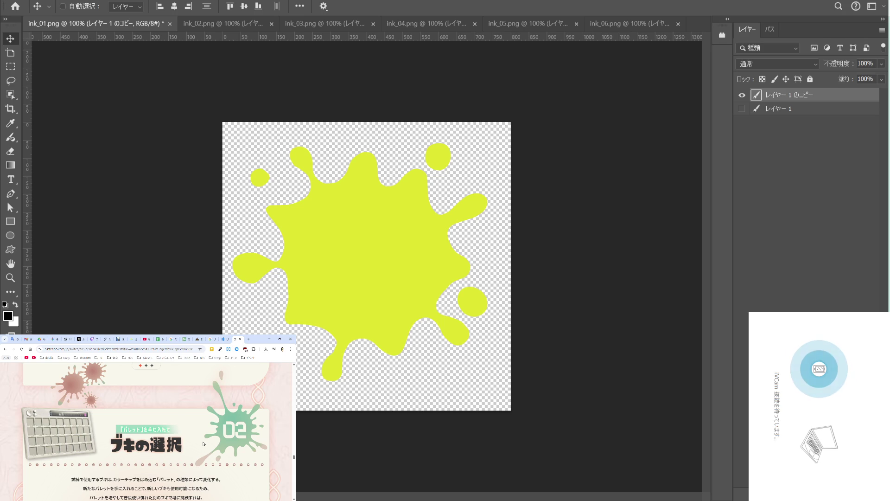
scroll(203, 444, "down", 2)
scroll(203, 443, "down", 2)
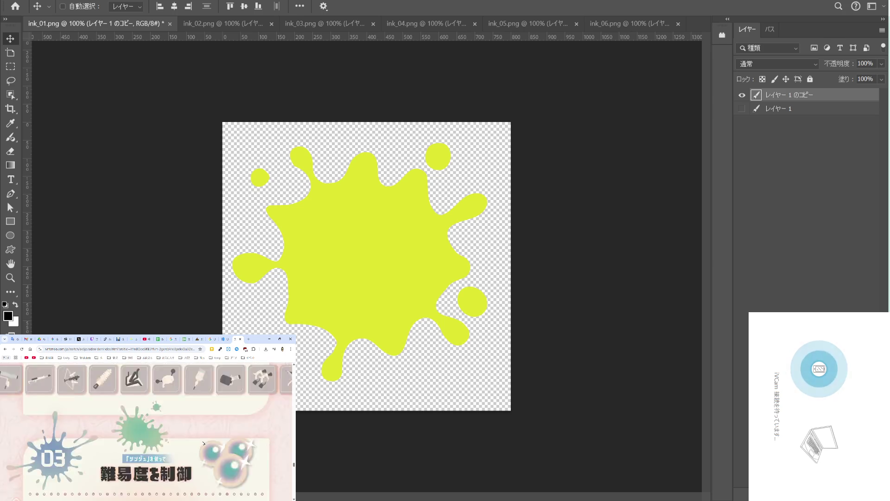
scroll(203, 444, "down", 2)
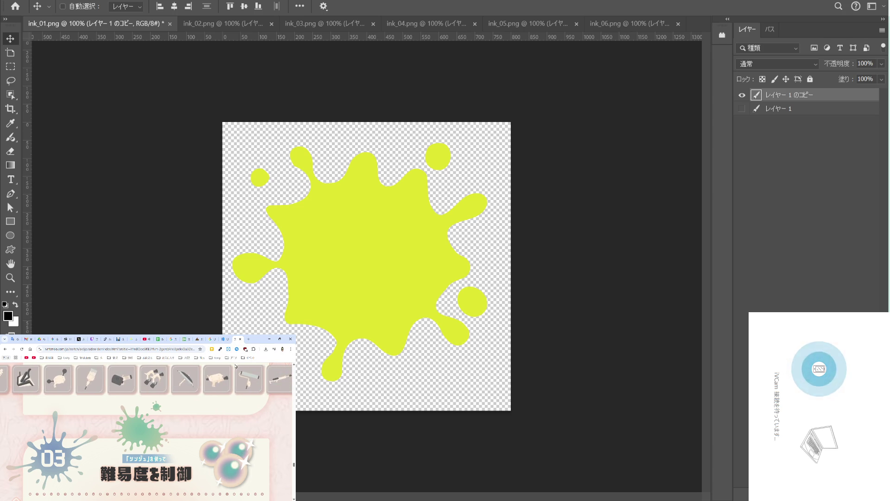
left_click(221, 350)
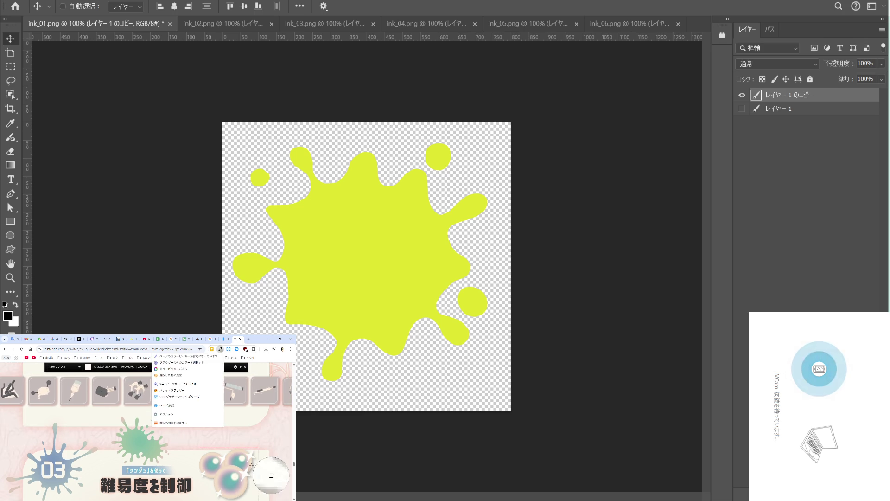
Sample cream #F2DEC6 from the page, copy its hex code, and load the splash as a selection.
left_click(268, 483)
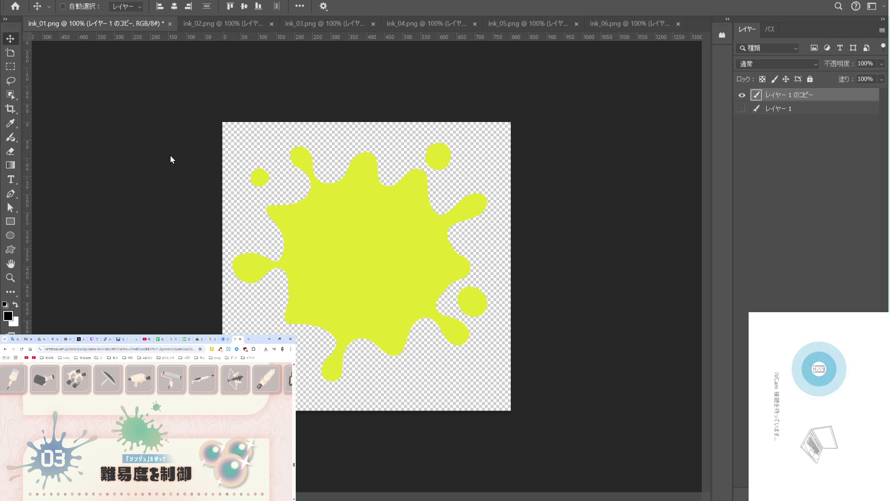
left_click(220, 348)
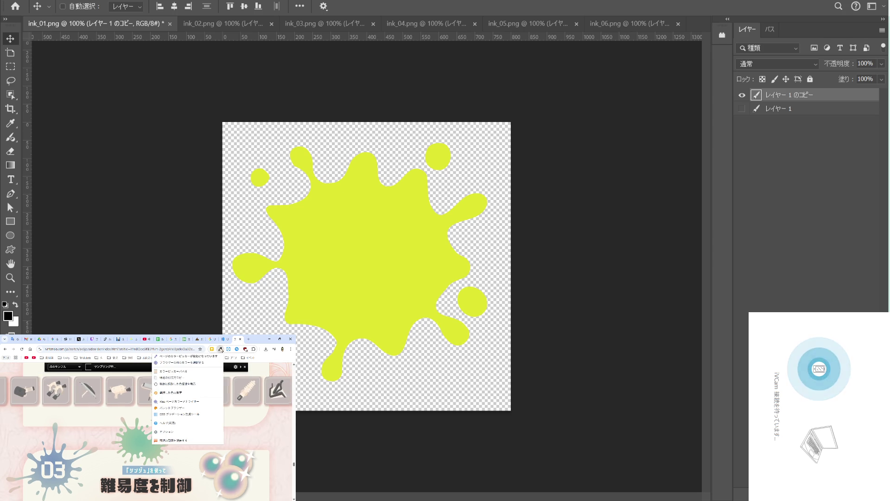
left_click(197, 372)
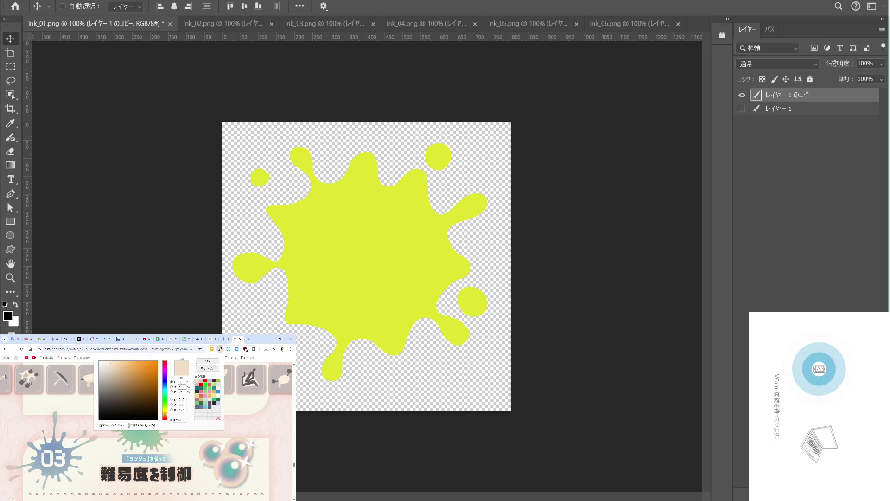
left_click_drag(184, 419, 172, 419)
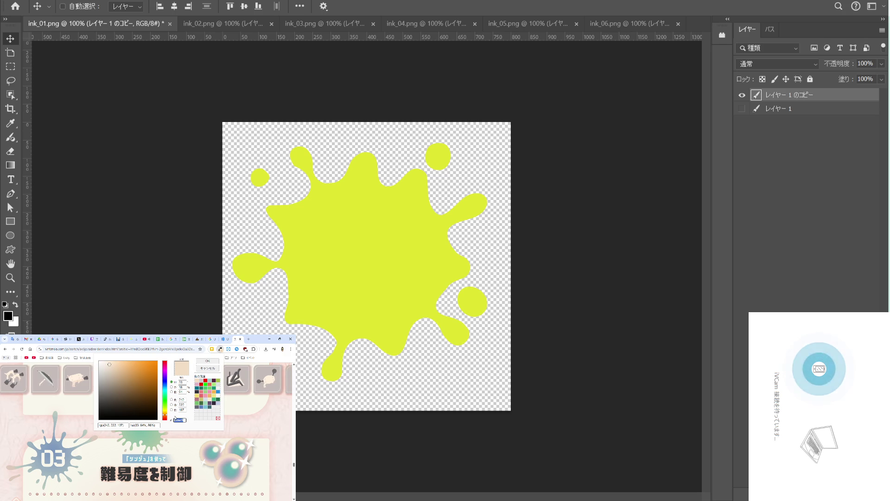
key("ctrl+h")
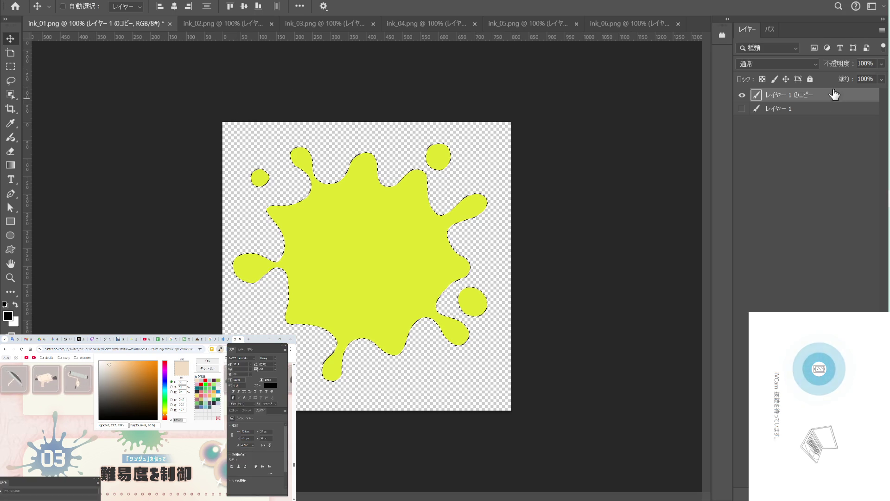
Add a Gradient Overlay to the splash layer using the cyan Cool-Gradients-GraphicsFuel preset.
double_click(860, 99)
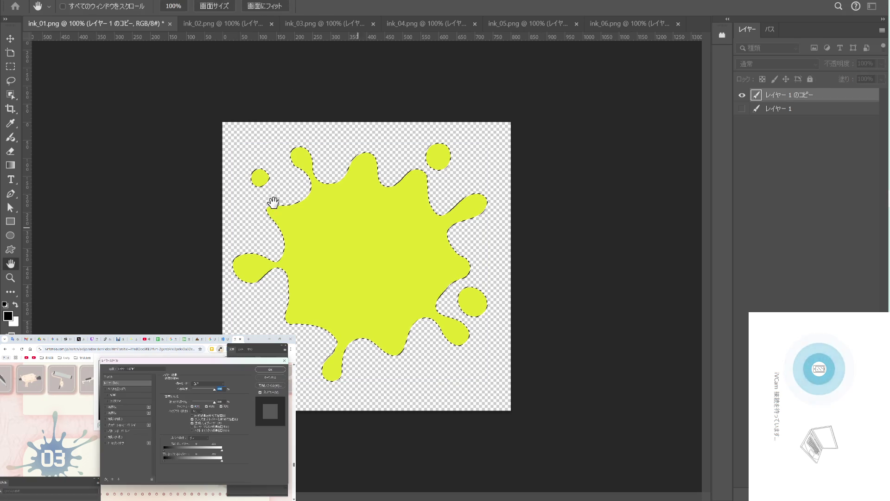
left_click(126, 425)
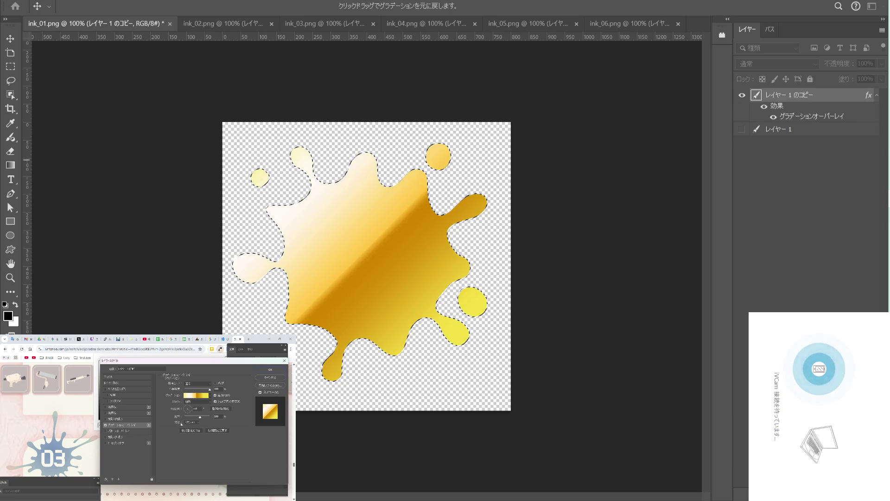
left_click(197, 395)
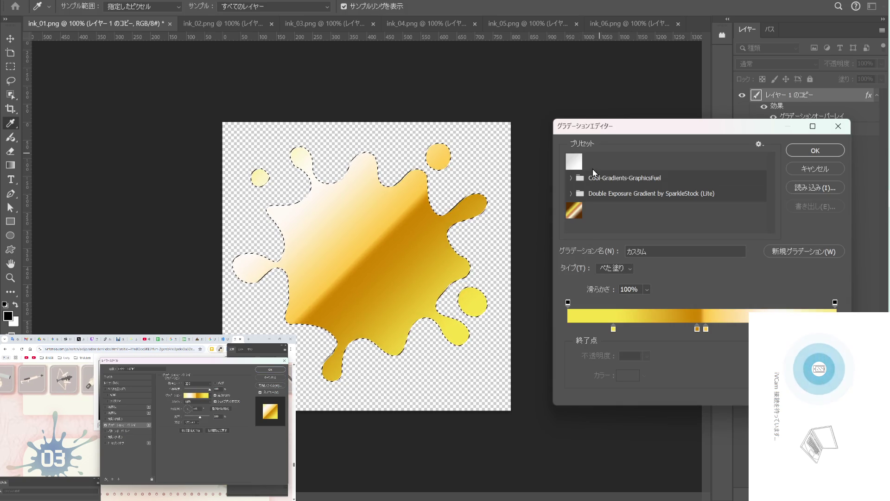
left_click(571, 178)
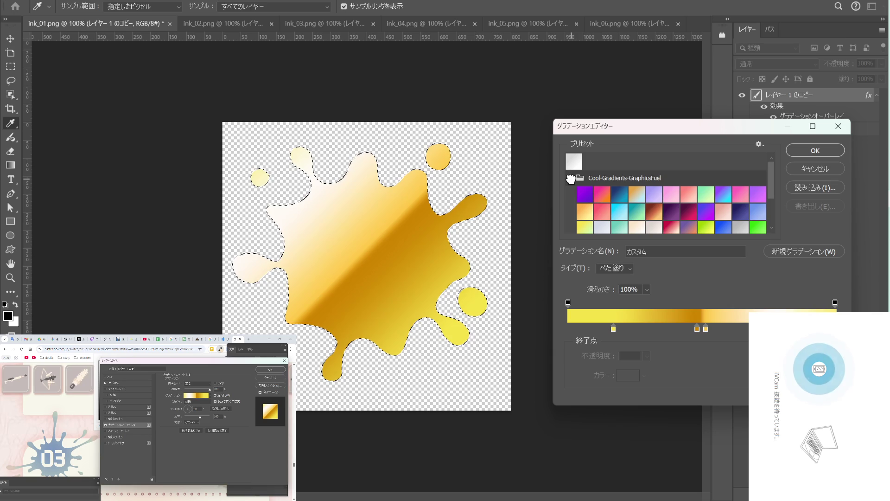
left_click(618, 211)
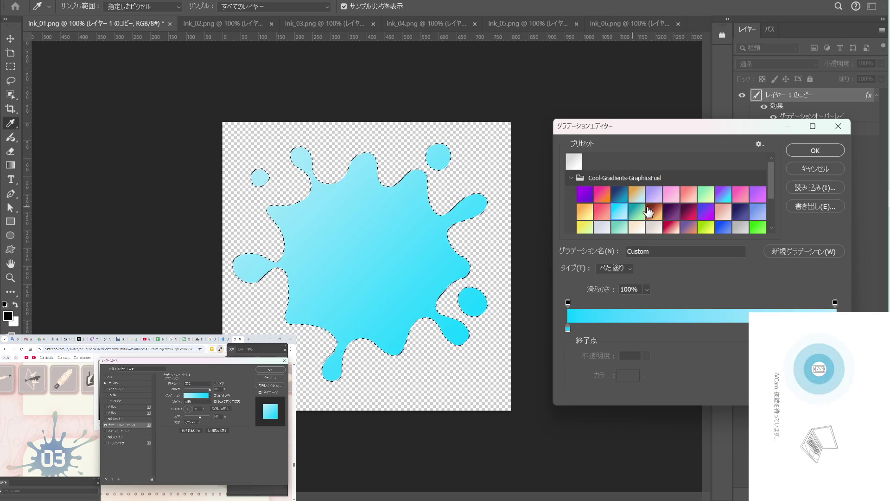
left_click(804, 151)
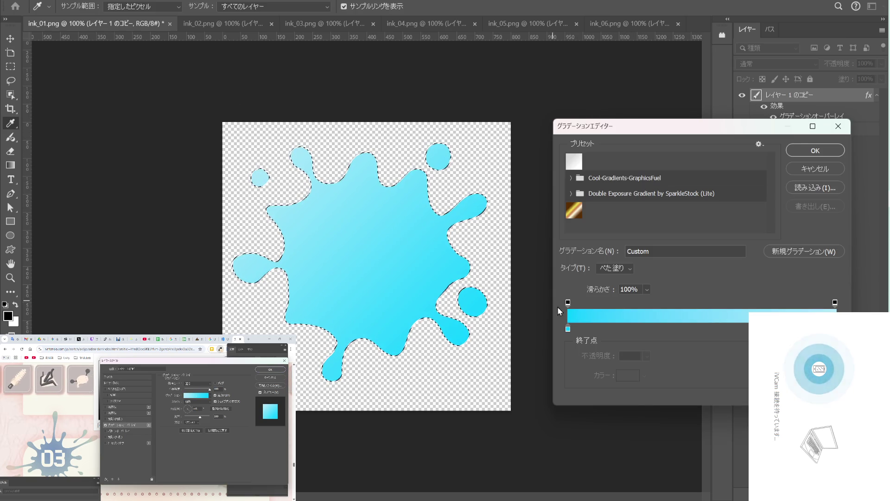
Recolour the gradient stops to beige and paler blue, apply the overlay, and deselect.
left_click(568, 330)
left_click(618, 380)
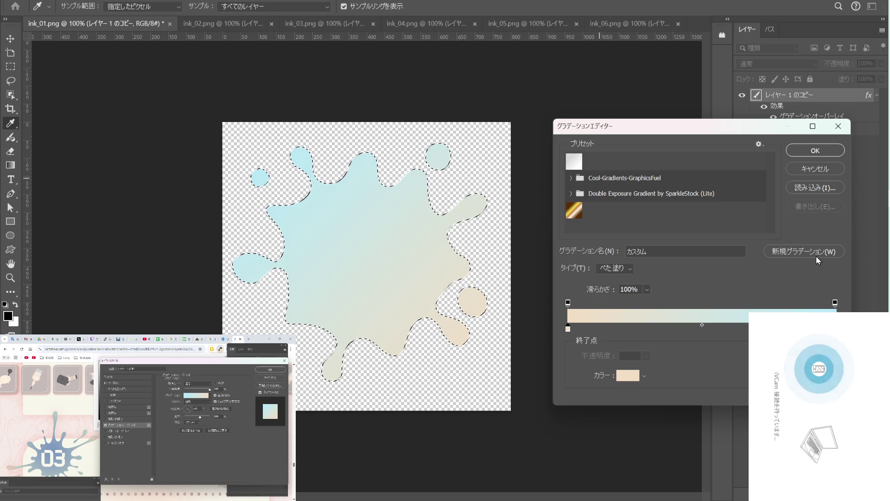
left_click(835, 329)
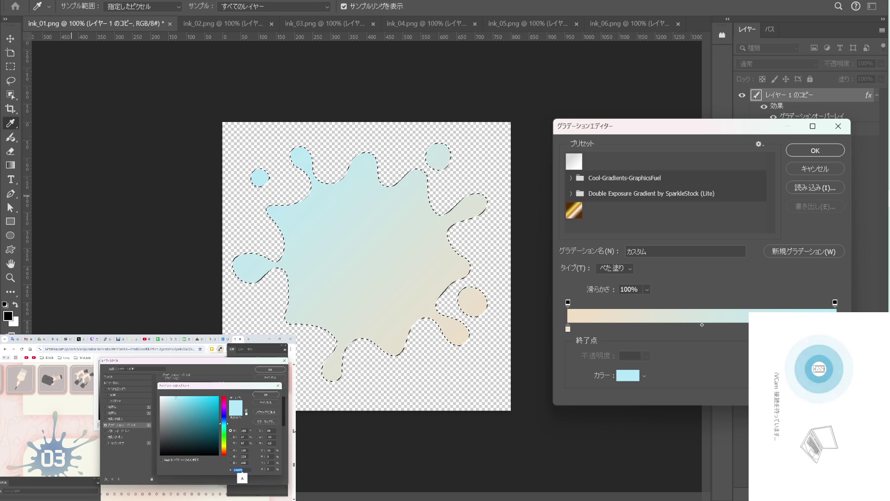
left_click(372, 165)
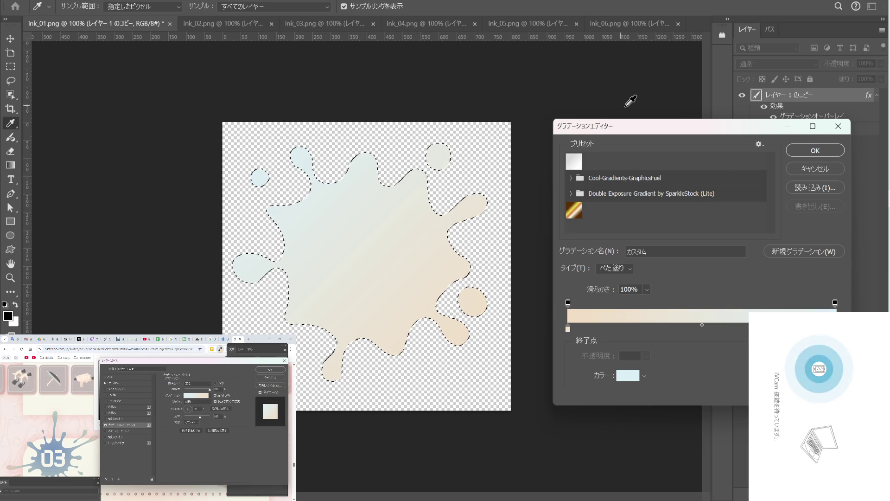
left_click(810, 153)
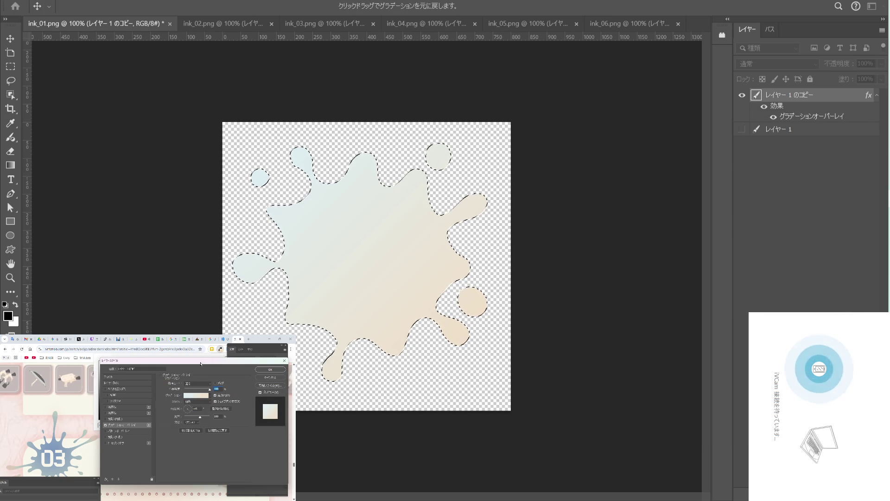
left_click_drag(450, 139, 646, 194)
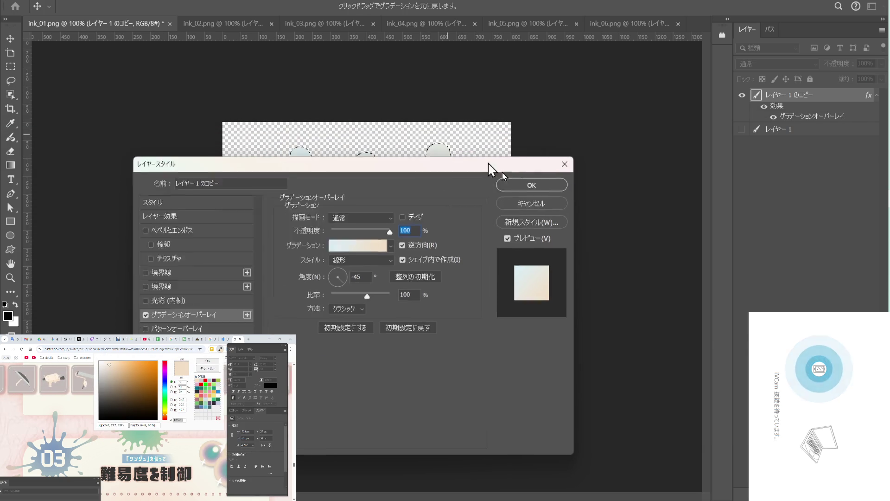
left_click(688, 213)
key("ctrl+d")
scroll(198, 397, "down", 10)
Switch Chrome to the ChatGPT chat and scroll to the generated yellow-and-white ink-splash image.
scroll(198, 398, "down", 5)
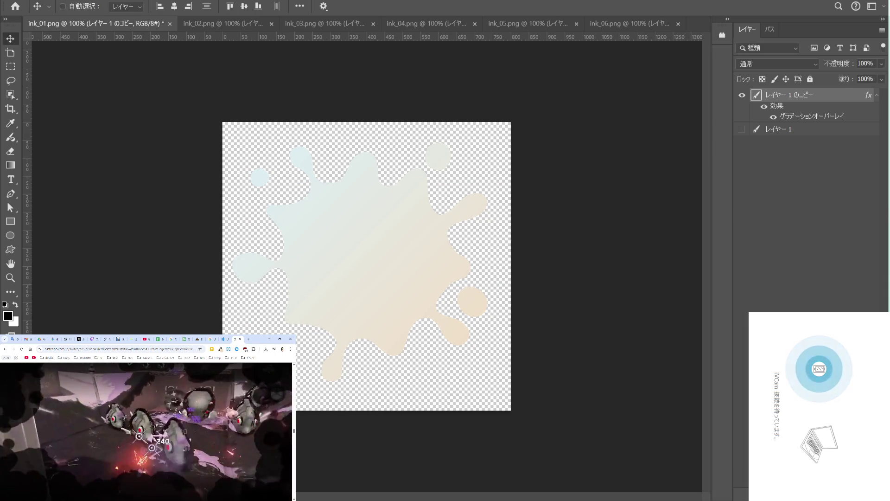
scroll(181, 406, "down", 5)
scroll(181, 406, "down", 3)
scroll(182, 406, "down", 3)
scroll(182, 406, "down", 3)
scroll(182, 404, "down", 3)
scroll(182, 404, "down", 3)
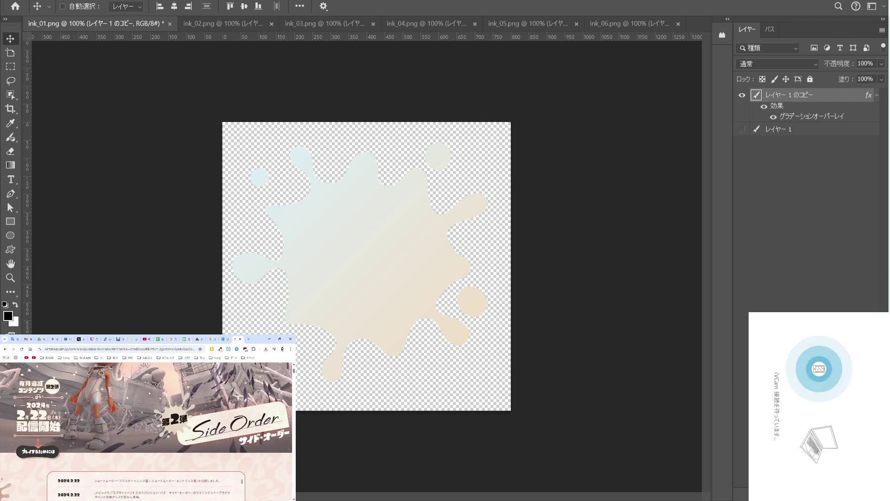
scroll(174, 406, "down", 3)
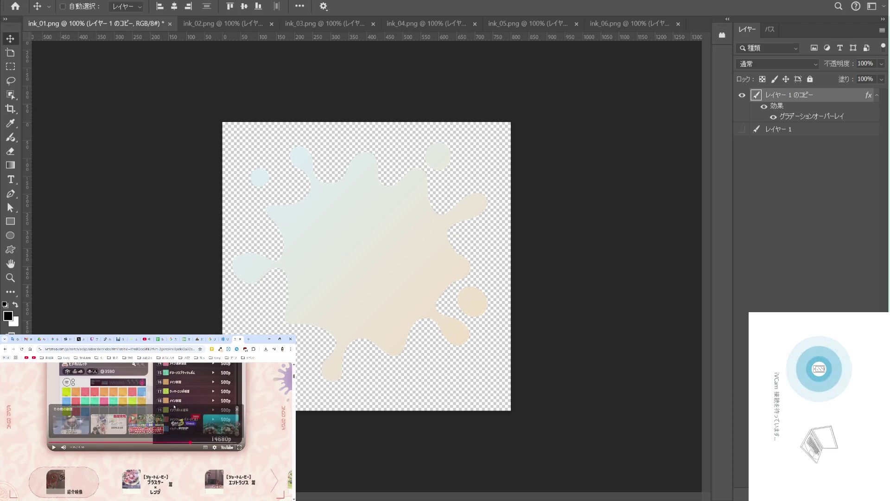
scroll(167, 406, "down", 3)
scroll(171, 405, "down", 3)
scroll(177, 403, "down", 3)
scroll(177, 403, "down", 3)
scroll(177, 403, "down", 3)
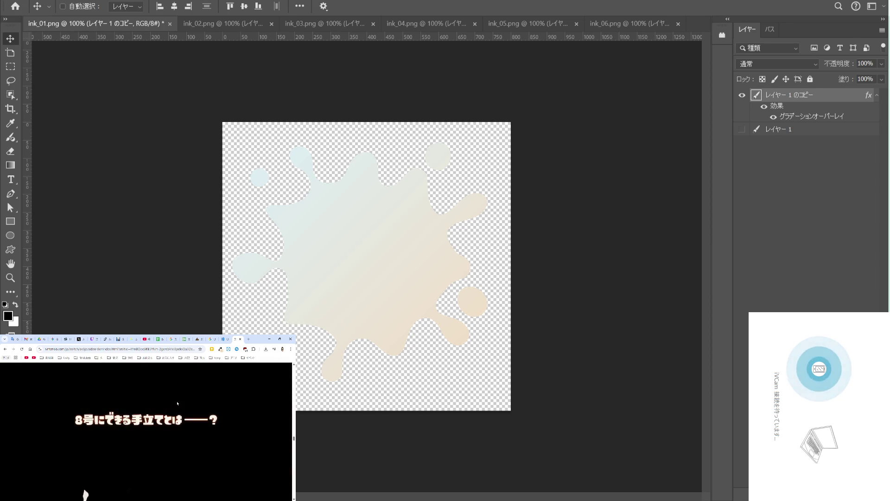
scroll(177, 403, "down", 3)
scroll(177, 404, "down", 3)
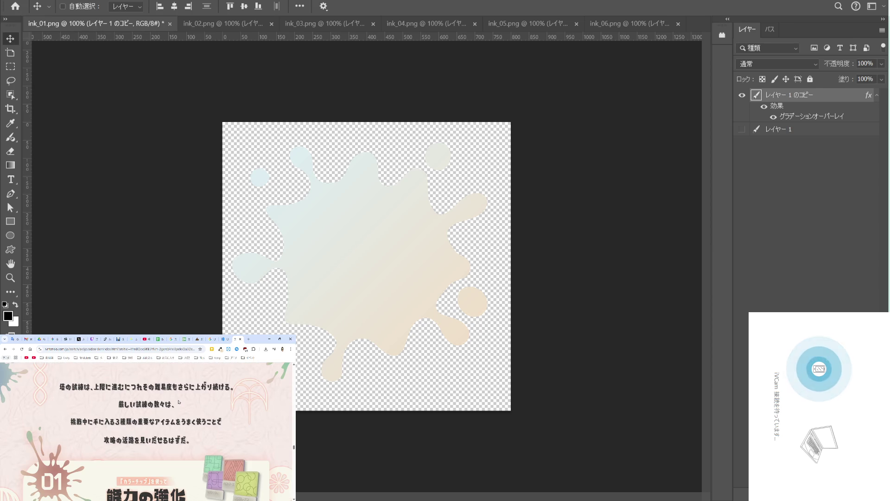
scroll(178, 402, "down", 3)
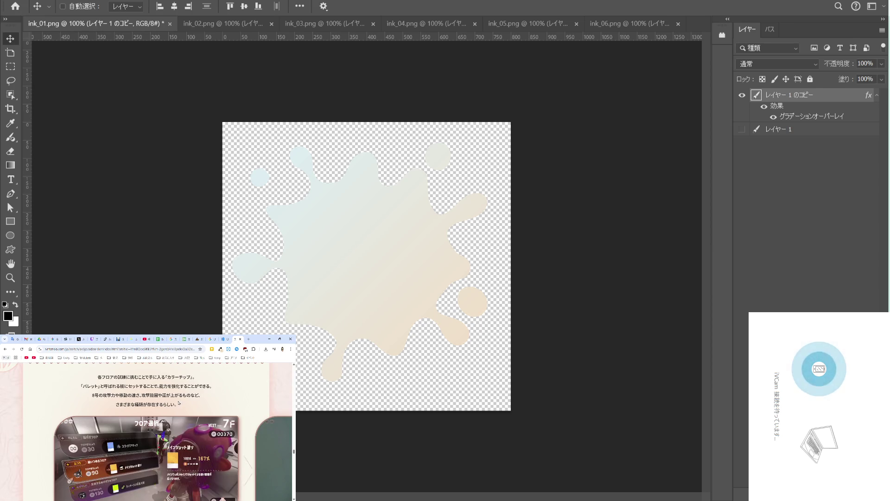
left_click(66, 339)
scroll(139, 408, "up", 5)
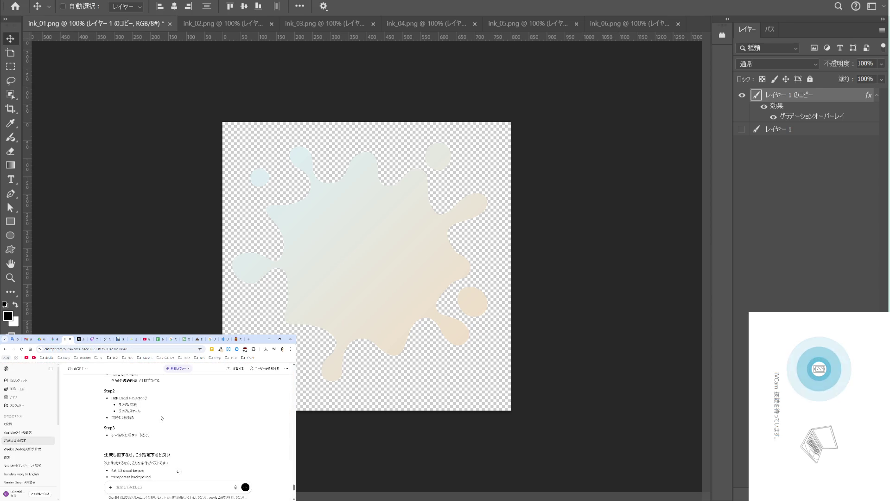
scroll(157, 412, "up", 5)
scroll(160, 416, "down", 2)
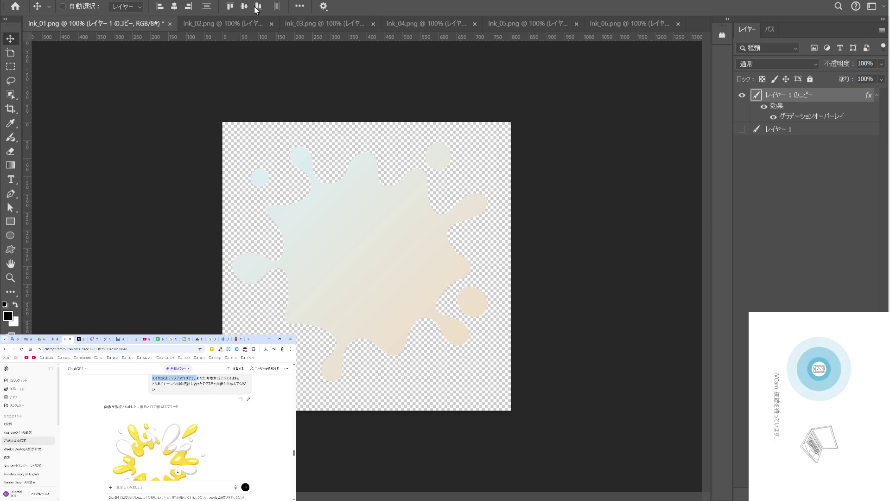
left_click(218, 1)
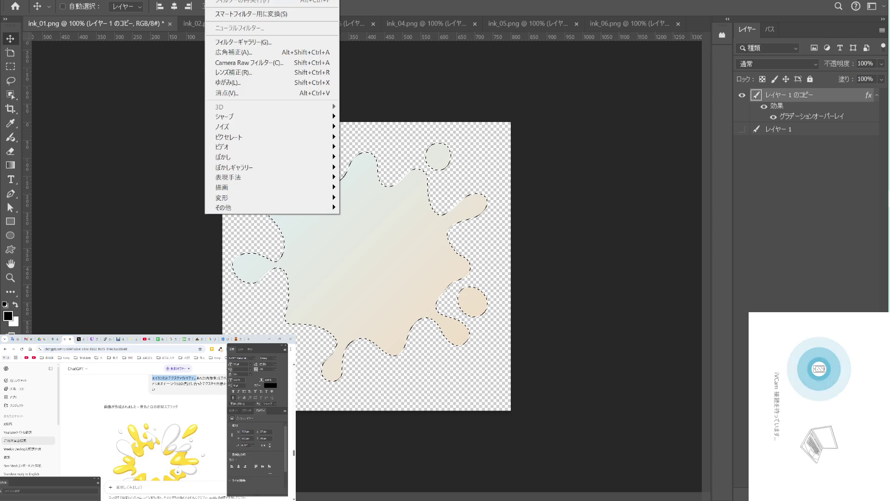
Try a Liquify warp on the splash's top edge, then undo it and cancel Liquify.
left_click(264, 83)
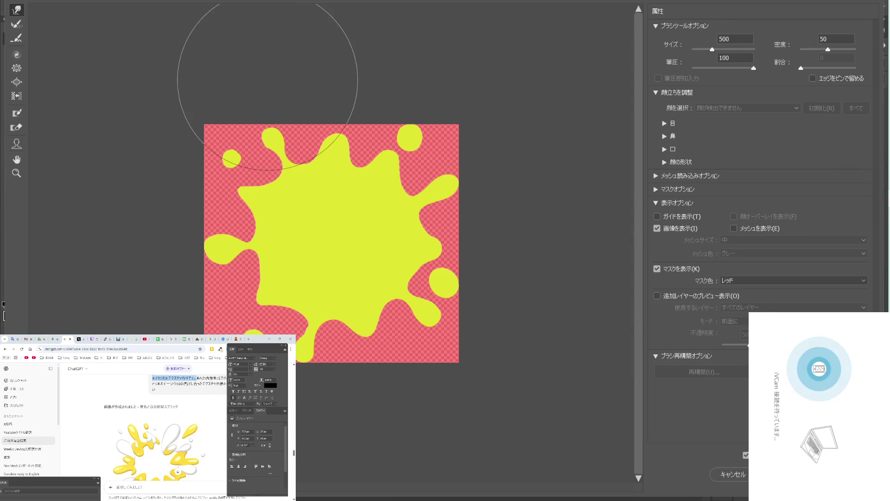
left_click_drag(315, 163, 315, 173)
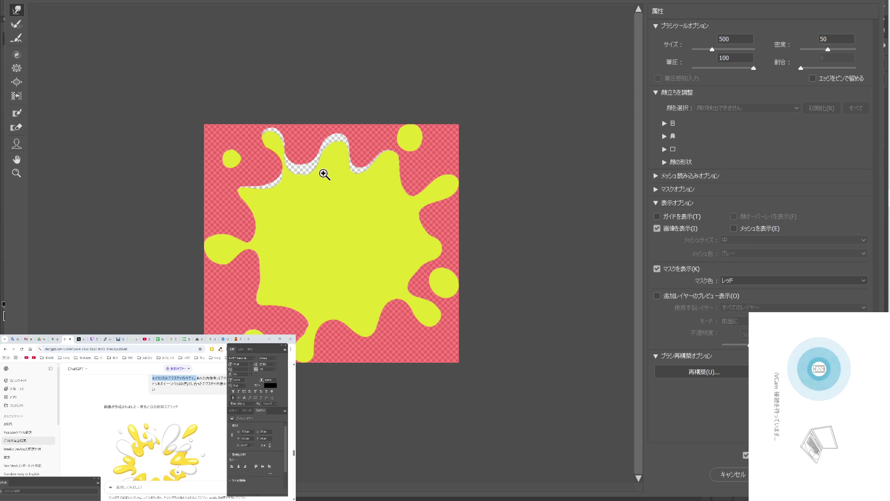
key("ctrl+z")
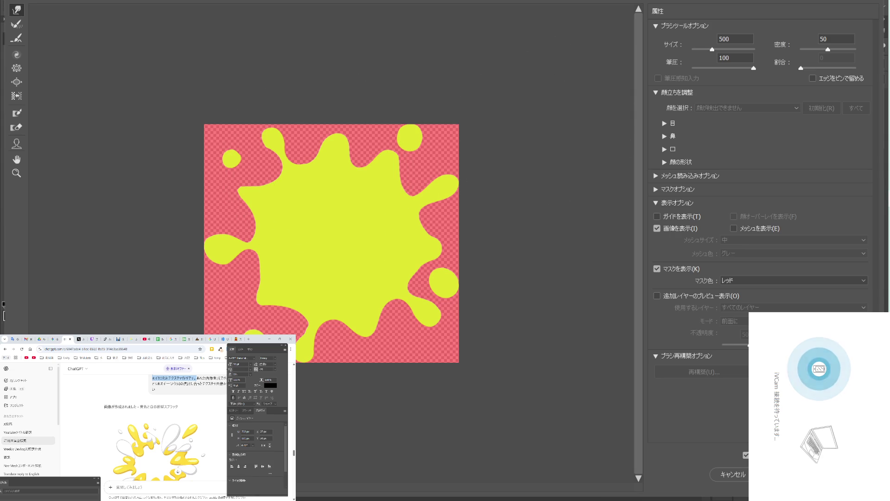
left_click(732, 474)
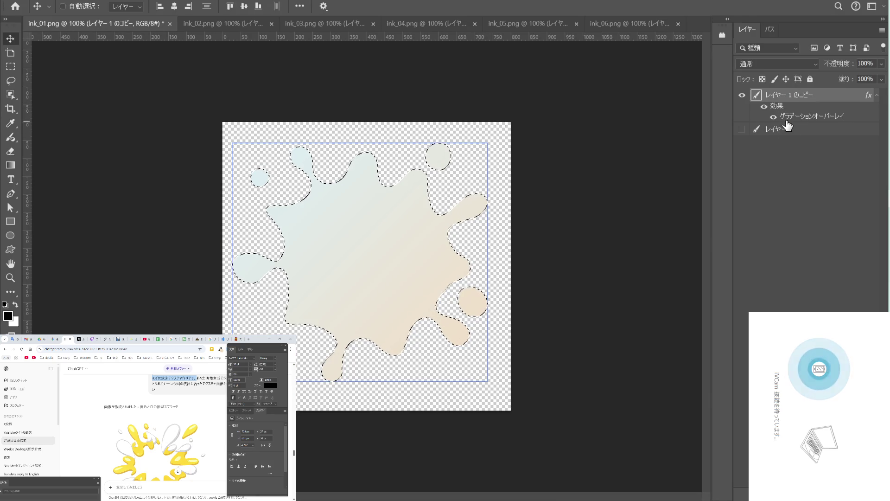
Deselect the splash with Ctrl+D and reselect the gradient splash layer.
key("ctrl+d")
left_click(798, 130)
left_click(797, 103)
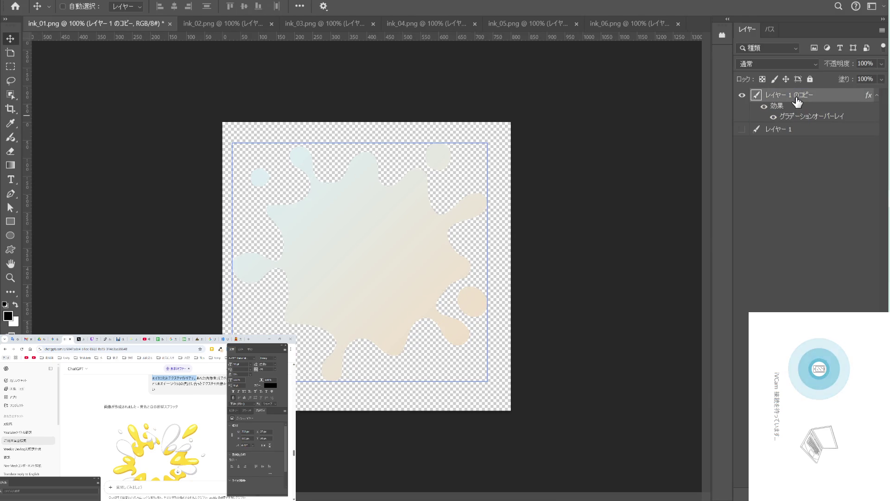
left_click(217, 0)
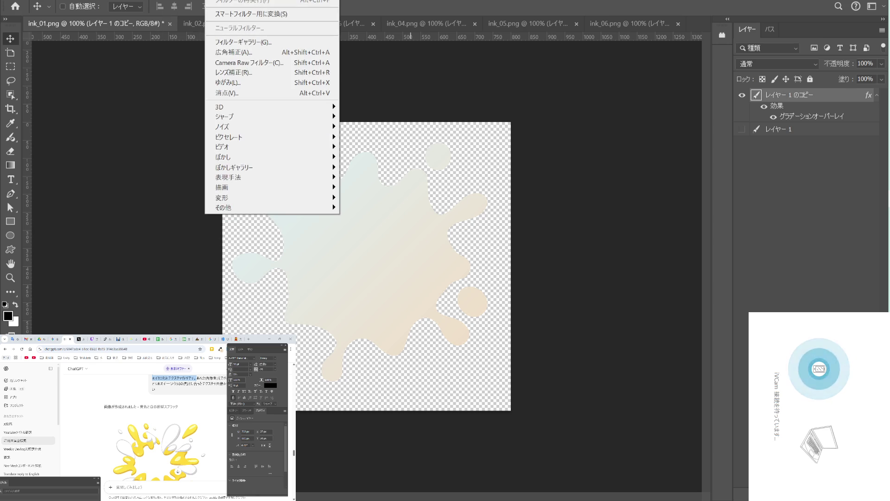
Liquify the splash with a size-184 Forward Warp brush, pushing its top edge, upper-left lobe and right edge.
mouse_move(269, 149)
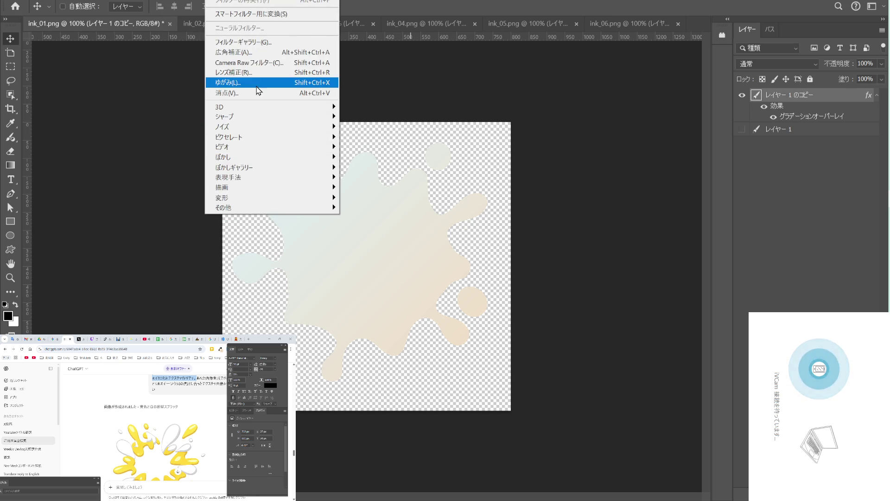
left_click(288, 89)
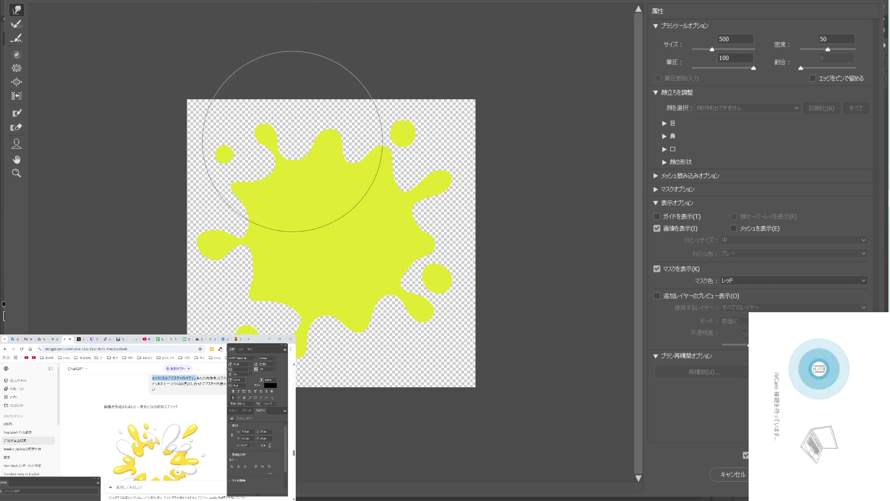
left_click_drag(292, 128, 352, 137)
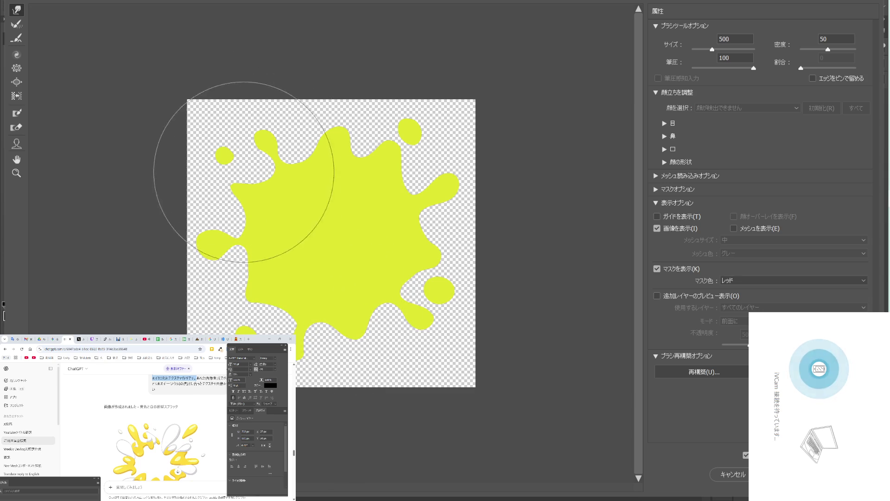
left_click_drag(704, 50, 701, 49)
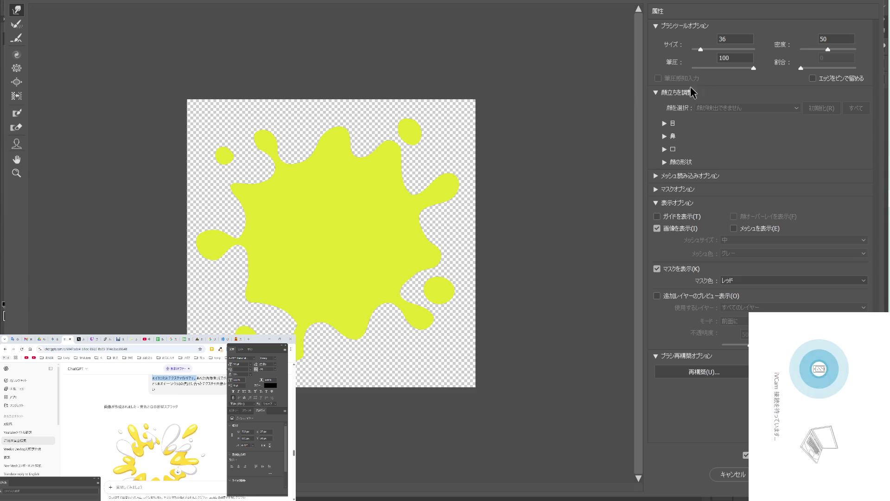
left_click_drag(702, 48, 709, 48)
left_click_drag(268, 139, 271, 175)
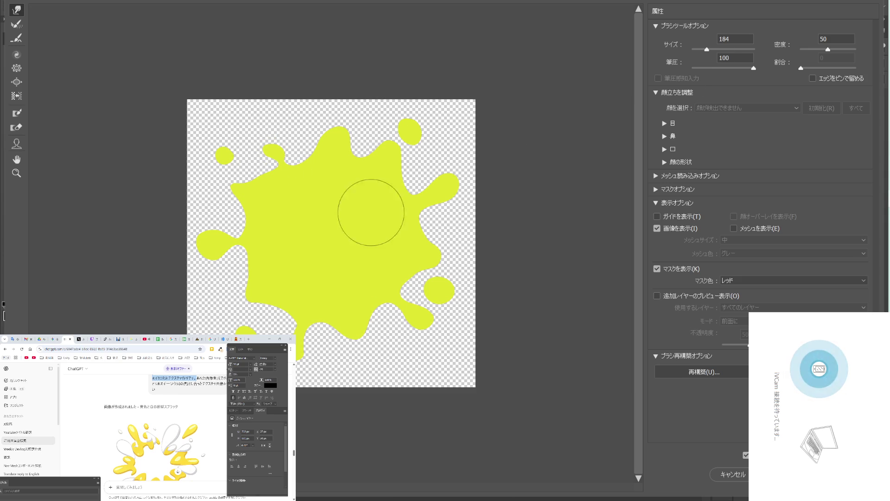
mouse_move(408, 218)
left_mouse_down()
mouse_move(434, 209)
mouse_move(415, 171)
left_mouse_up()
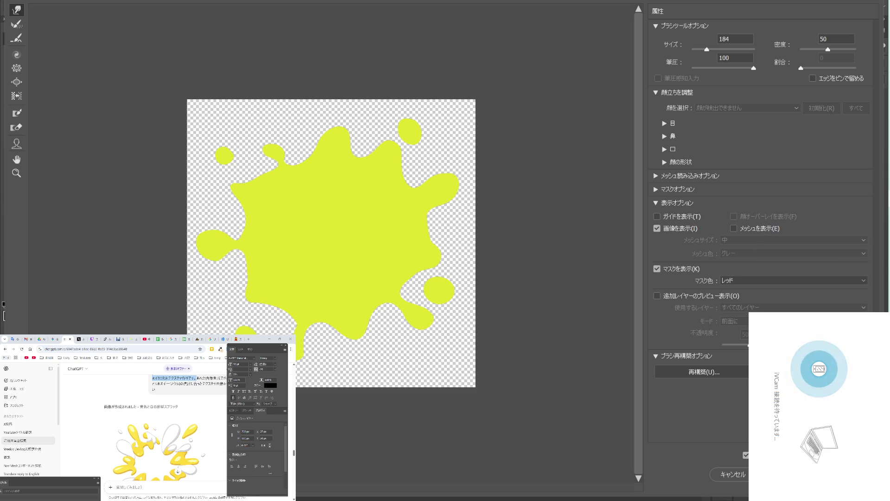
key("Return")
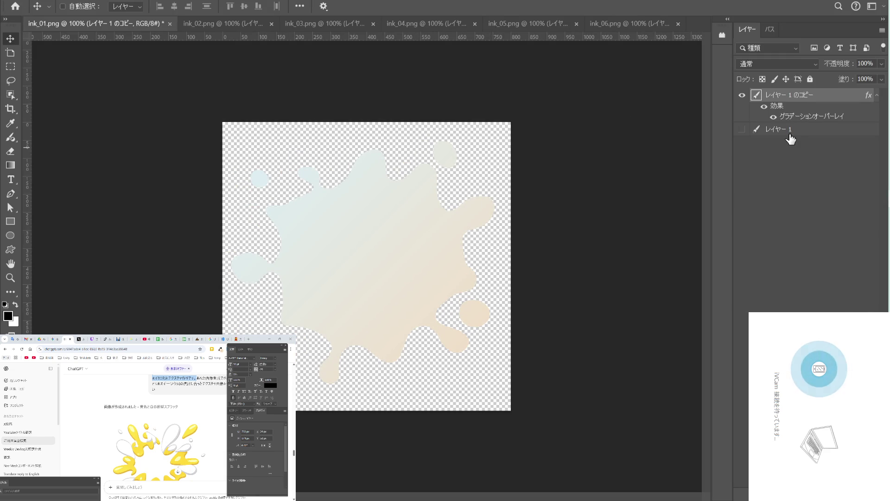
key("ctrl+shift+n")
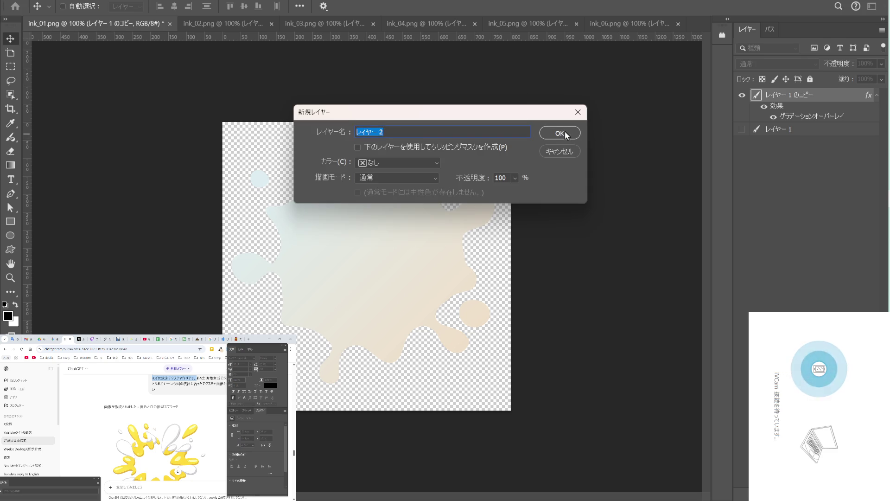
Confirm the new layer レイヤー 2, then pick the Adjustment Brush and shrink it to 35.
left_click(559, 133)
left_click(755, 134, "shift")
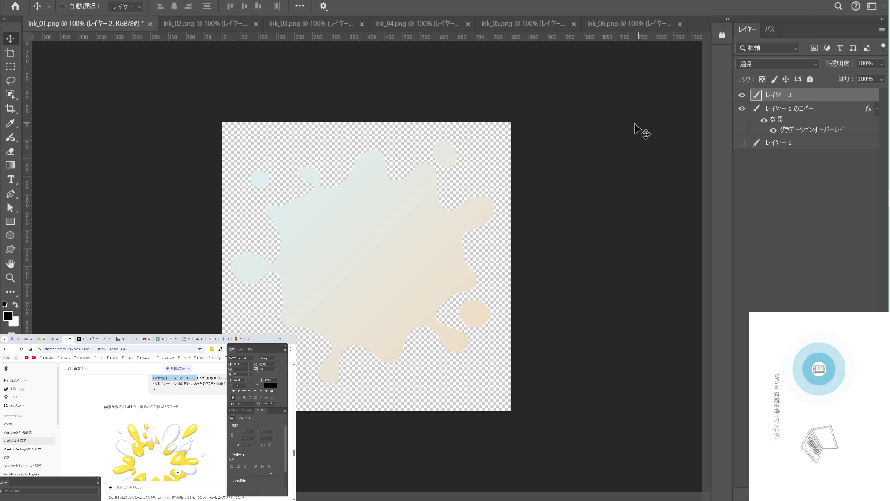
key("b")
key("x")
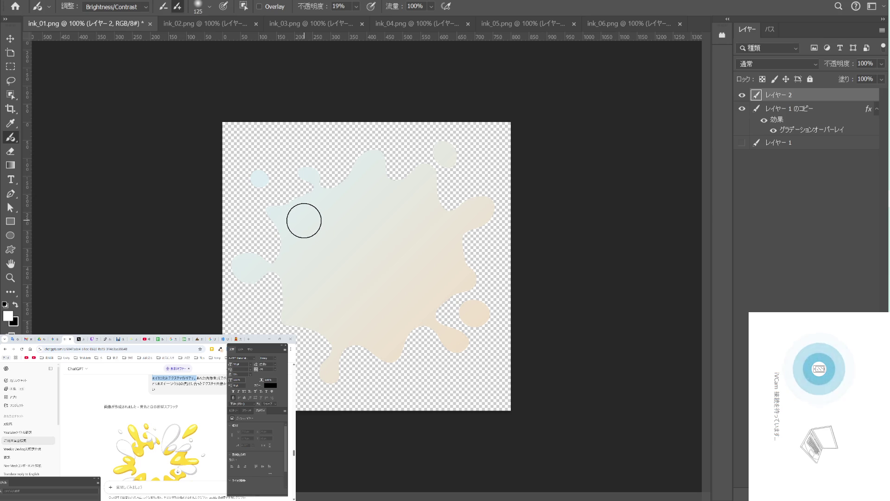
key("bracketleft")
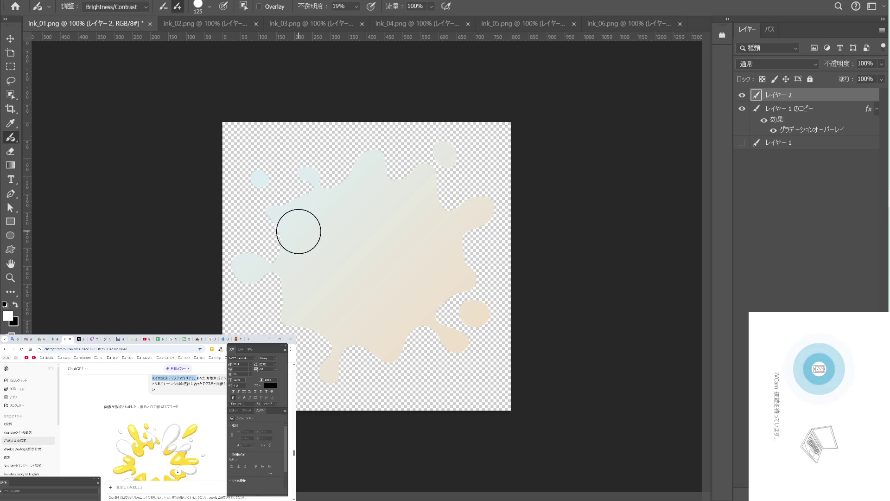
key("bracketleft")
key("bracketleft")
key("bracketleft")
key("bracketleft")
key("bracketleft")
key("bracketleft")
key("bracketleft")
Set the foreground colour to mid grey 626262 in the Color Picker.
left_click(14, 321)
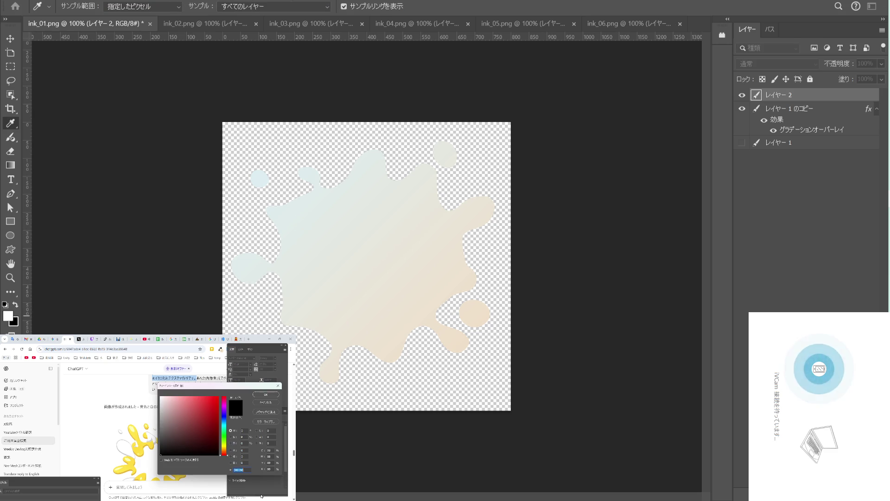
left_click(158, 439)
left_click(157, 442)
left_click_drag(157, 442, 155, 432)
left_click(266, 396)
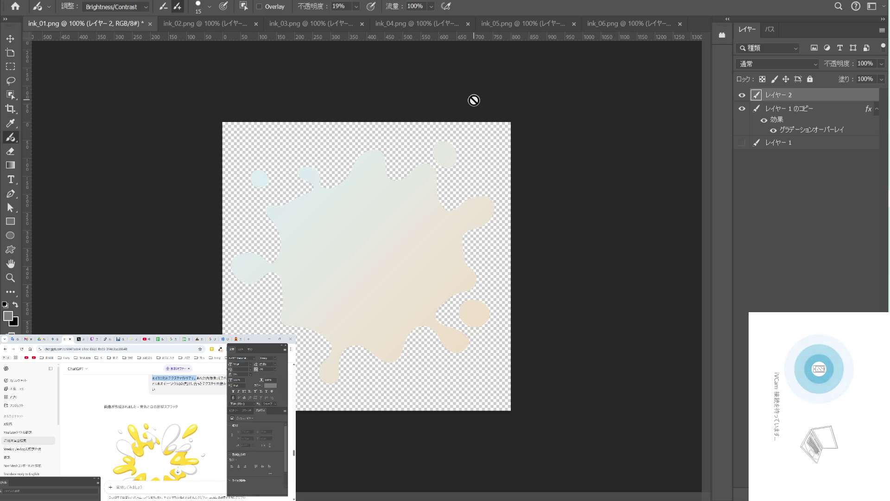
Find the Bamboo folder in the Start menu's All apps list and launch Bambooの設定.
key("super")
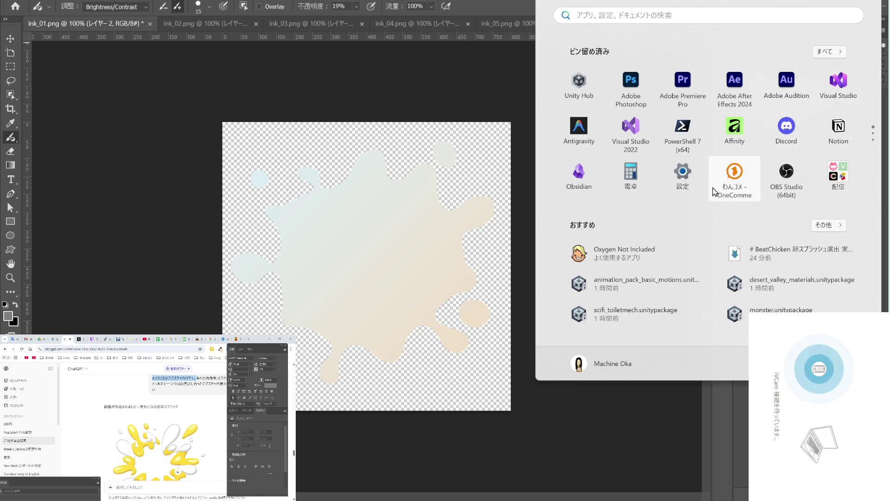
left_click(829, 51)
scroll(666, 253, "down", 3)
scroll(668, 252, "down", 3)
scroll(670, 253, "down", 3)
scroll(669, 254, "down", 3)
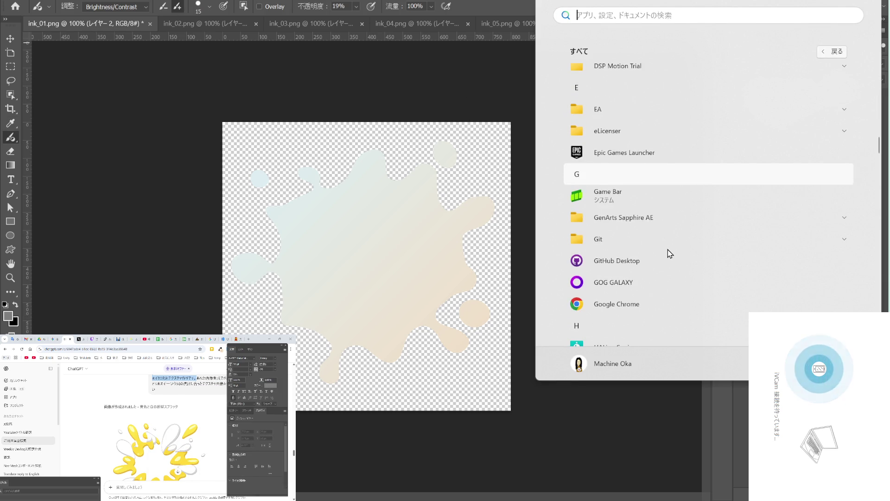
scroll(669, 253, "down", 3)
scroll(670, 254, "down", 3)
scroll(670, 254, "down", 3)
scroll(669, 254, "down", 3)
scroll(669, 254, "down", 3)
scroll(669, 253, "down", 3)
scroll(669, 254, "down", 3)
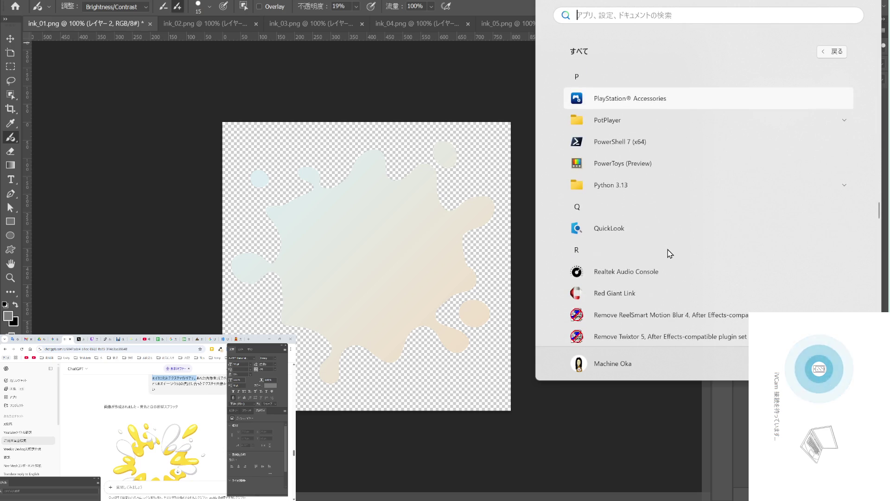
scroll(670, 254, "down", 3)
scroll(669, 253, "down", 3)
scroll(669, 253, "down", 3)
scroll(670, 254, "down", 3)
scroll(669, 253, "down", 3)
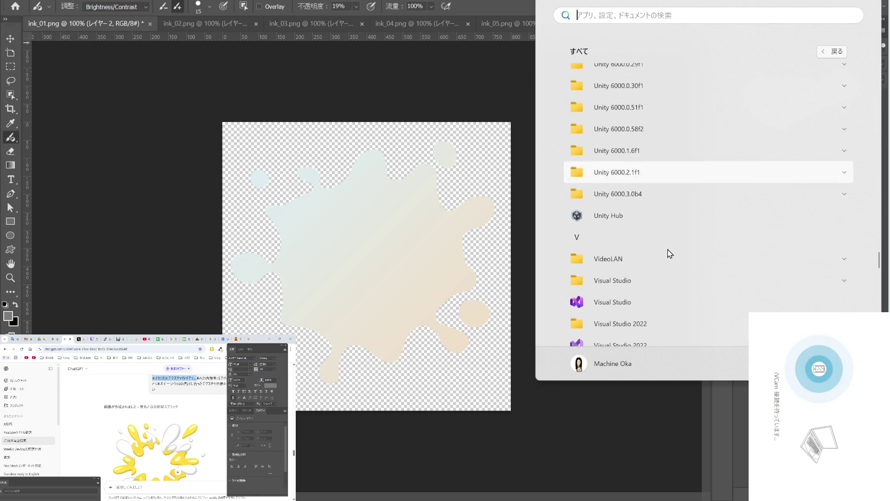
scroll(669, 254, "down", 3)
scroll(669, 254, "down", 3)
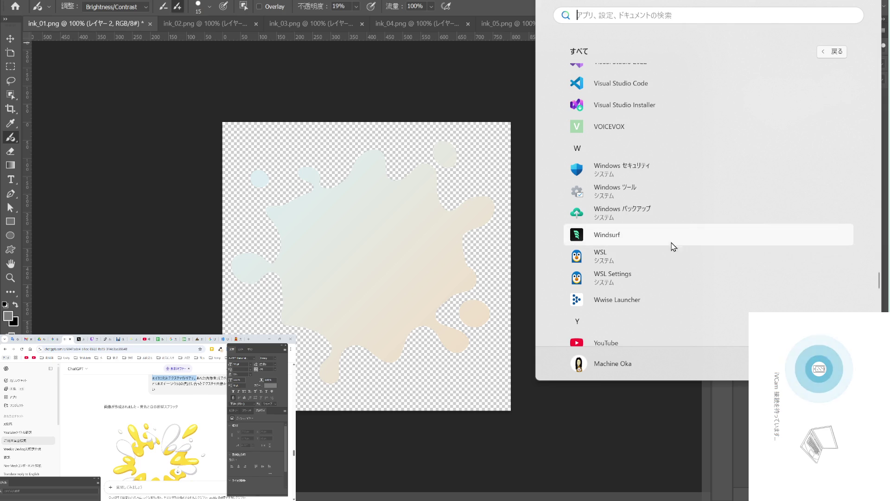
scroll(669, 238, "down", 3)
scroll(669, 237, "down", 3)
scroll(670, 238, "down", 2)
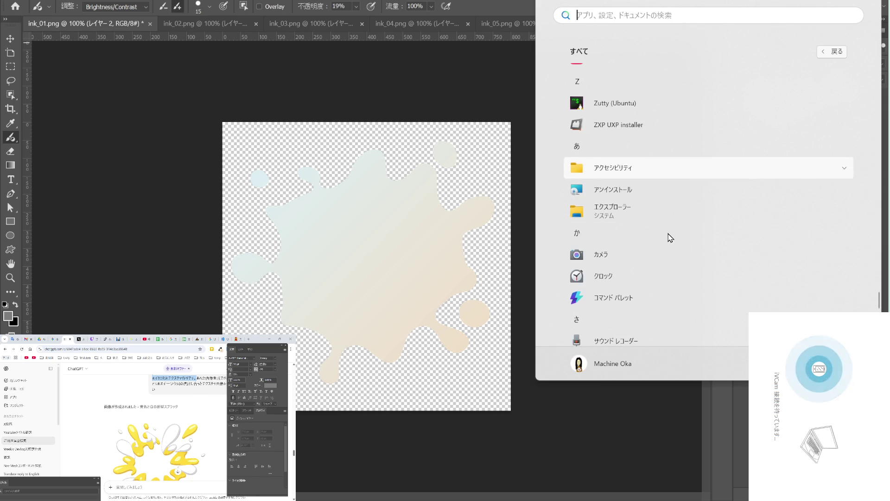
scroll(670, 234, "down", 3)
scroll(670, 234, "down", 1)
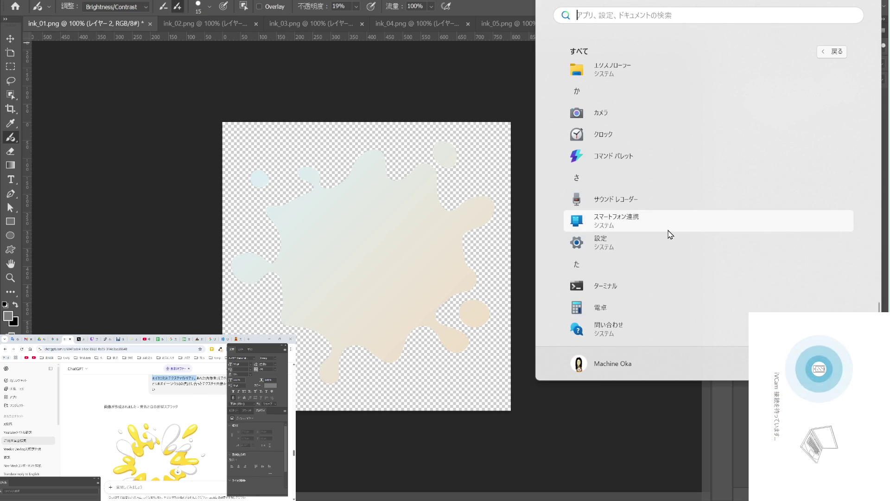
scroll(670, 234, "up", 6)
scroll(670, 234, "up", 6)
scroll(671, 234, "up", 4)
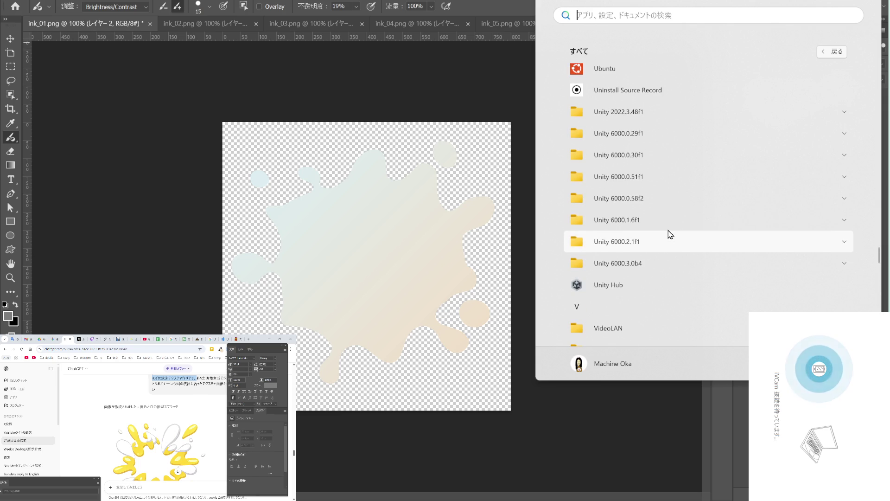
scroll(670, 233, "down", 2)
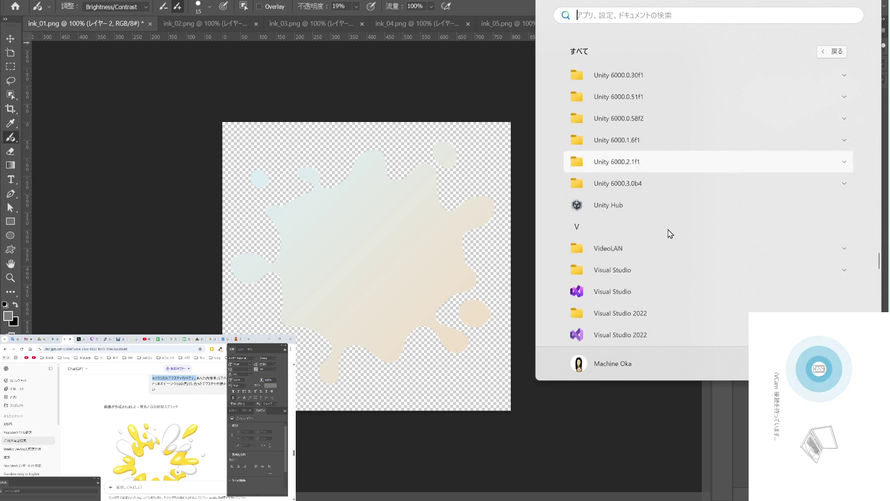
scroll(670, 233, "up", 8)
scroll(671, 233, "up", 4)
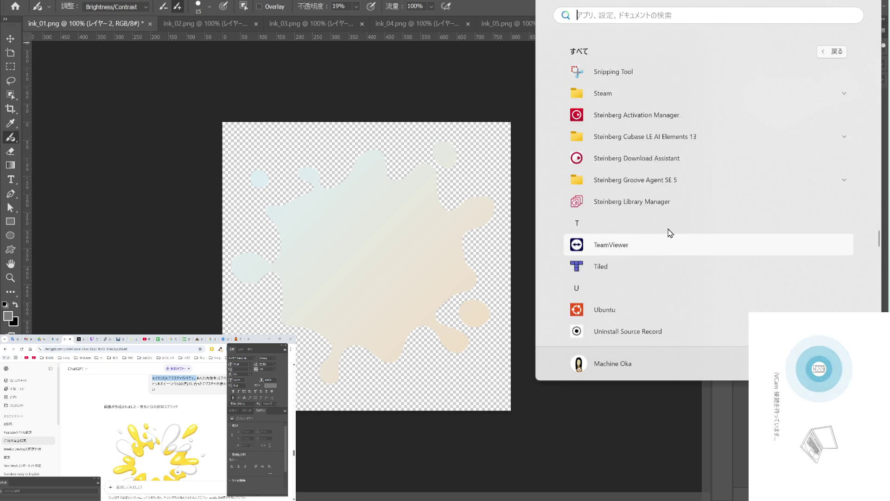
scroll(671, 233, "up", 3)
scroll(671, 233, "up", 3)
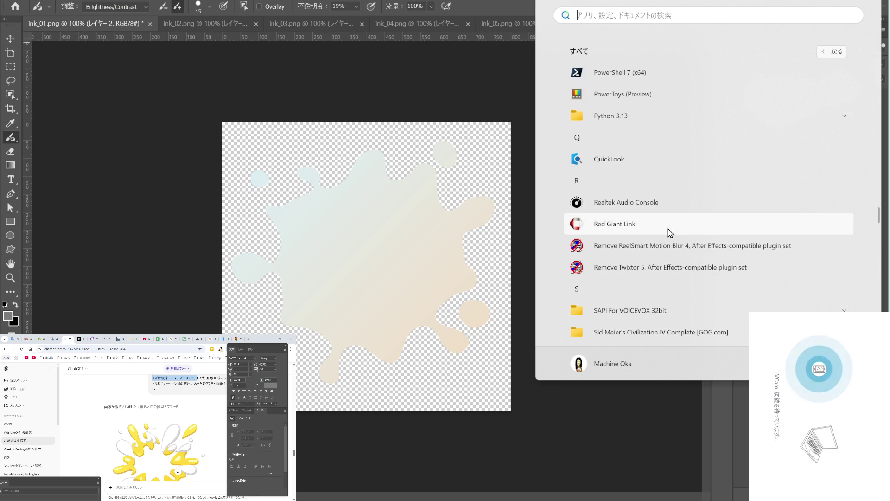
scroll(670, 233, "up", 1)
scroll(671, 234, "up", 2)
scroll(671, 233, "up", 2)
scroll(670, 233, "down", 4)
scroll(670, 233, "down", 3)
scroll(670, 233, "down", 1)
scroll(670, 232, "down", 2)
scroll(670, 232, "down", 1)
scroll(671, 232, "down", 1)
scroll(670, 232, "down", 2)
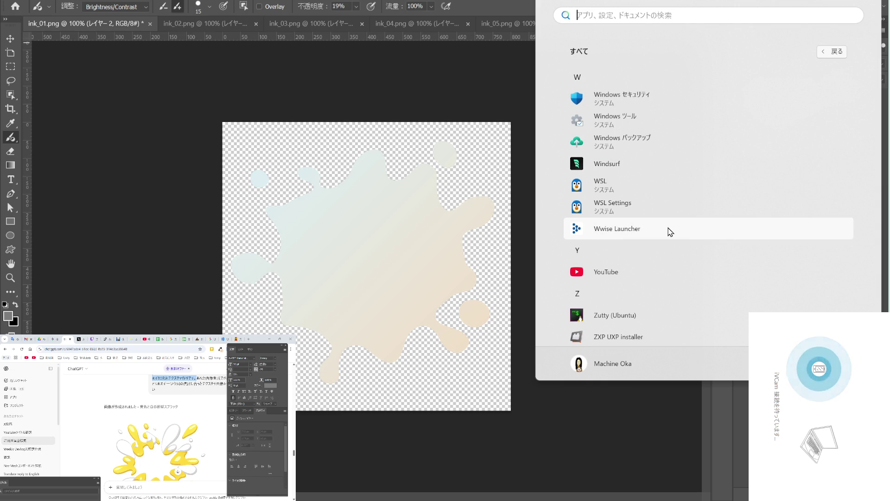
scroll(670, 232, "down", 1)
scroll(671, 232, "down", 2)
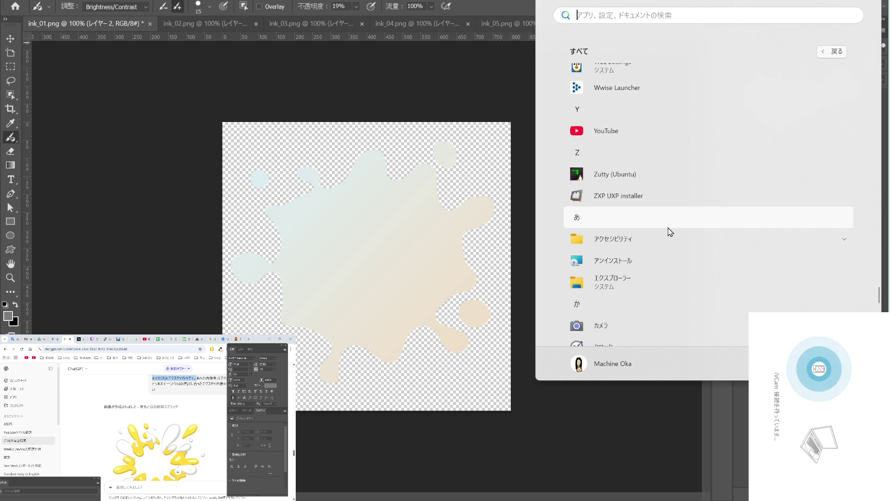
scroll(670, 231, "down", 2)
scroll(670, 232, "down", 2)
scroll(670, 232, "down", 2)
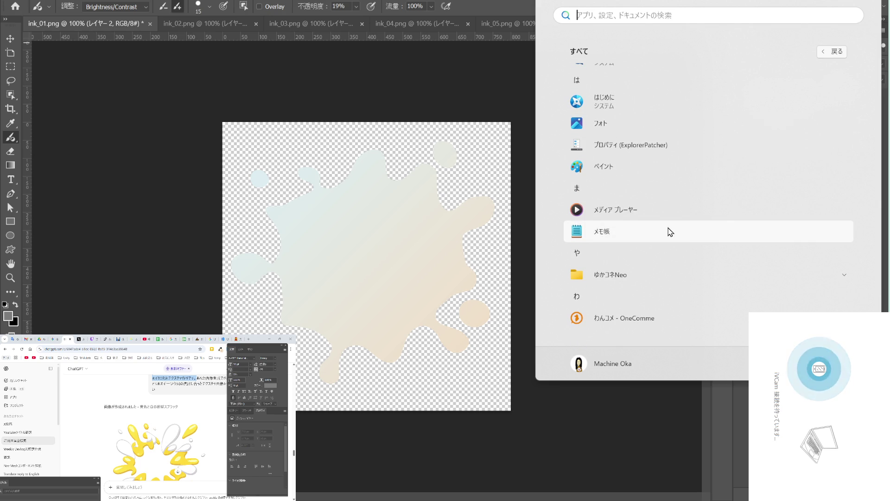
scroll(671, 232, "up", 3)
scroll(671, 232, "up", 3)
scroll(670, 232, "up", 3)
scroll(671, 231, "up", 3)
scroll(671, 232, "up", 5)
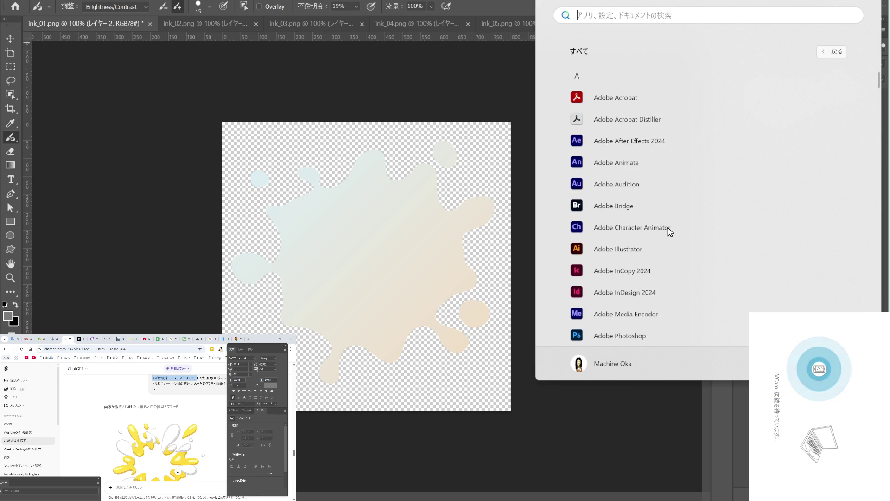
scroll(670, 232, "down", 3)
scroll(670, 232, "down", 5)
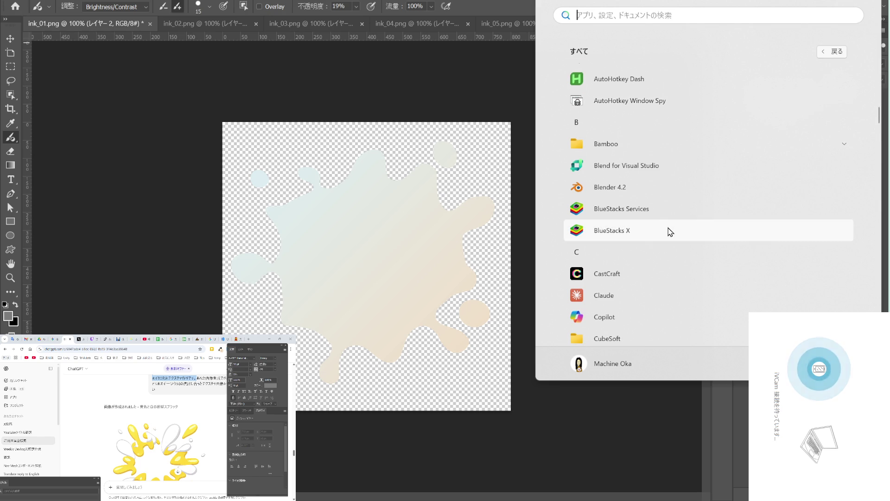
left_click(660, 144)
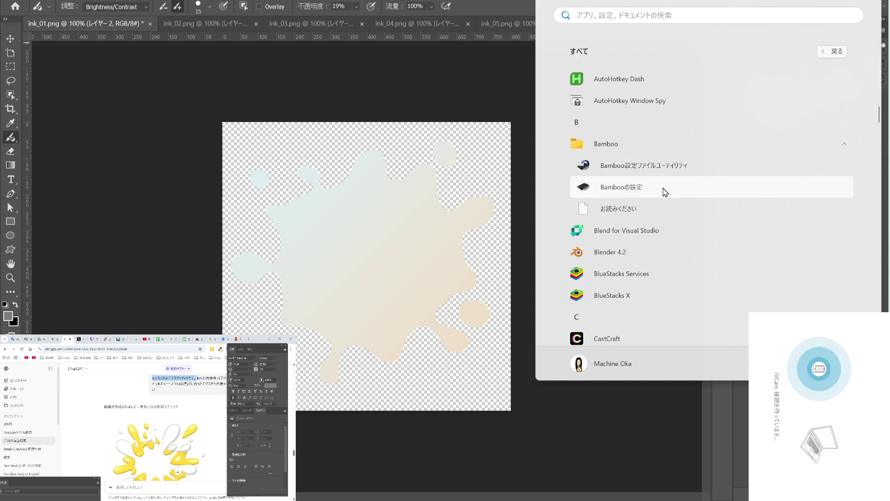
left_click(662, 187)
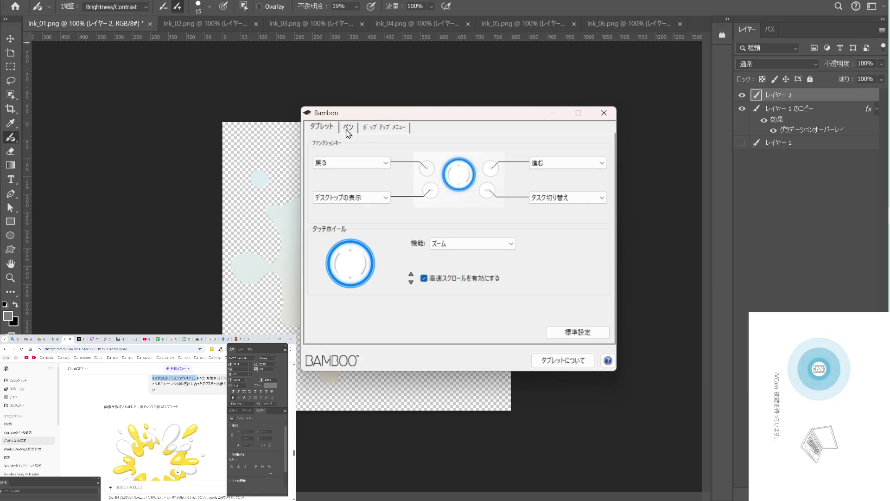
Set the Bamboo pen's 表示エリア to モニタ with 縦横比を保持 ticked, then confirm and close settings.
left_click(347, 129)
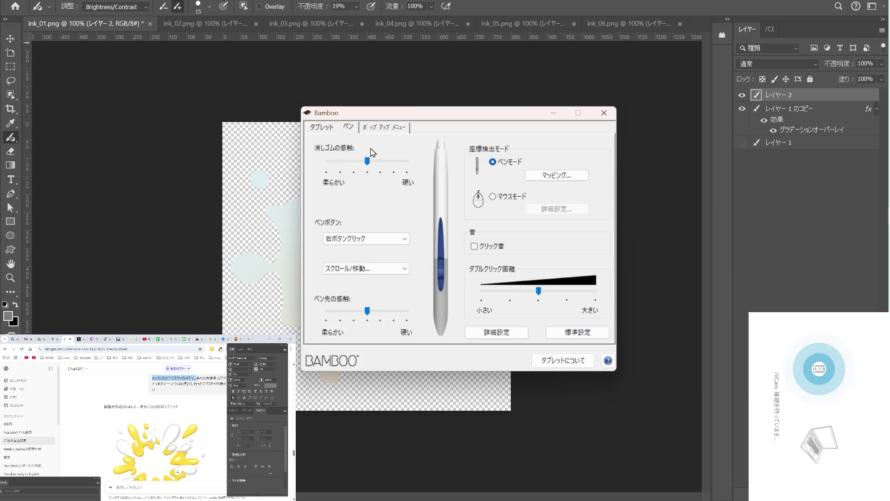
left_click(547, 174)
left_click(347, 211)
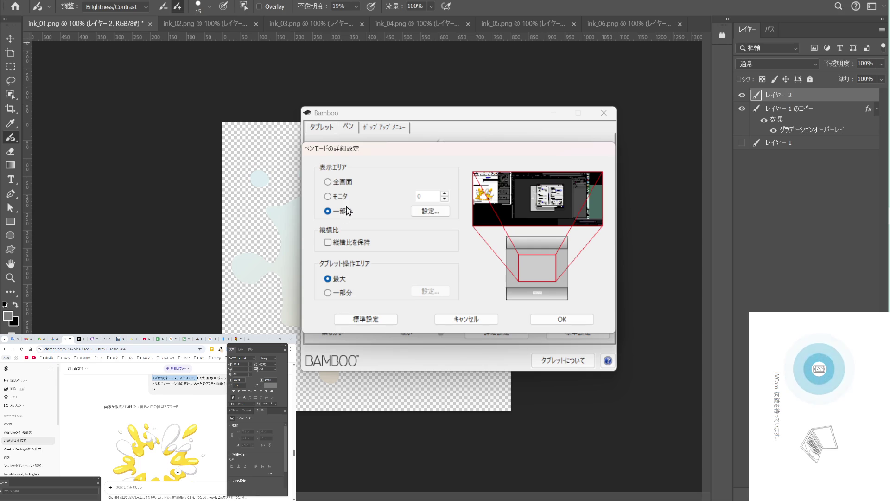
left_click(432, 214)
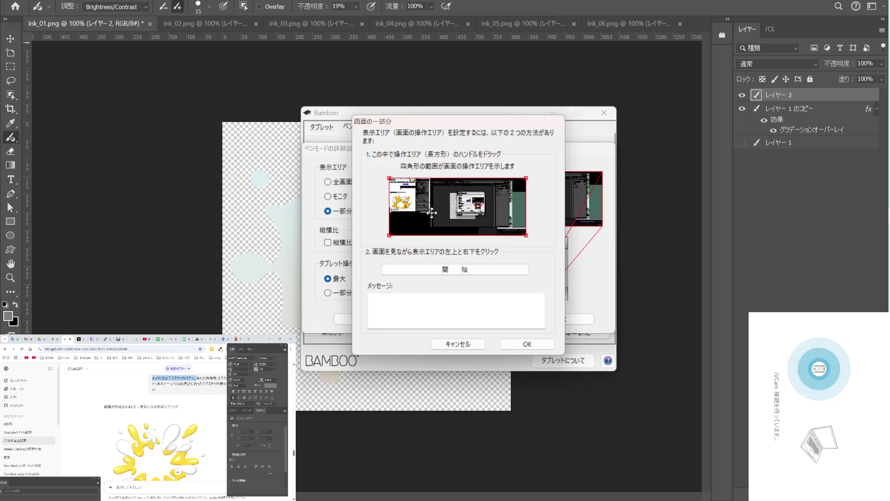
left_click(527, 343)
left_click(342, 196)
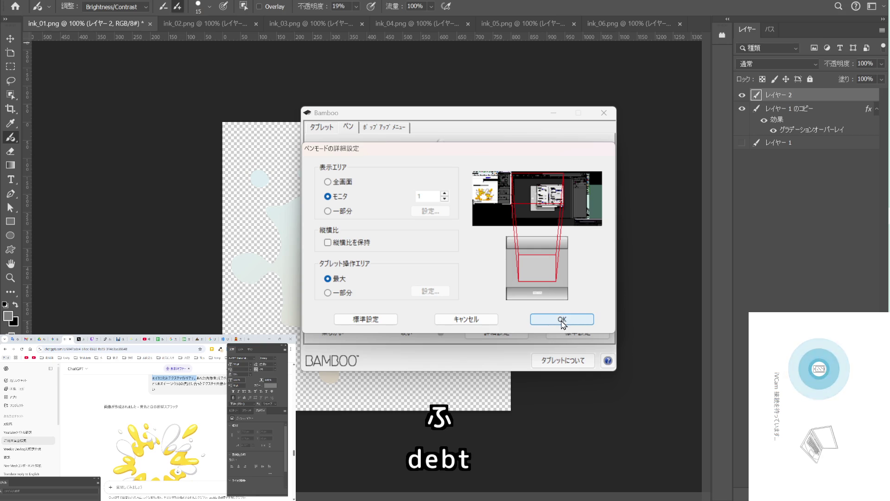
left_click(329, 243)
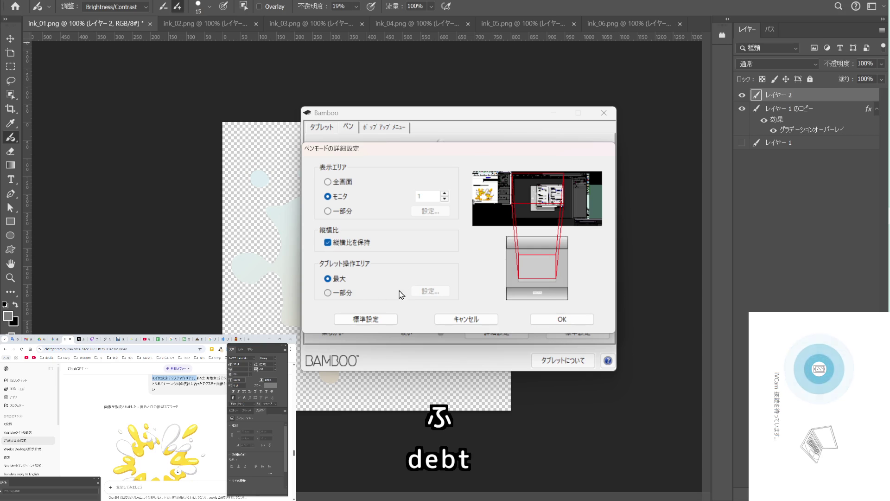
left_click(560, 320)
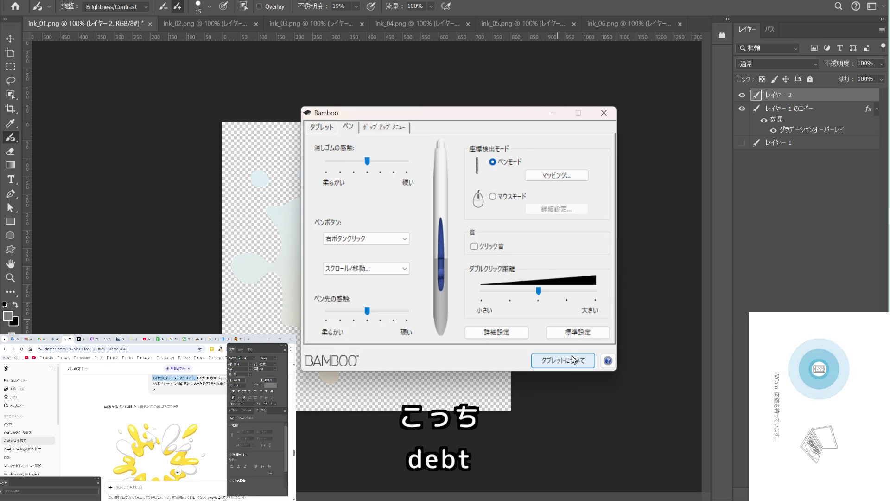
left_click(609, 112)
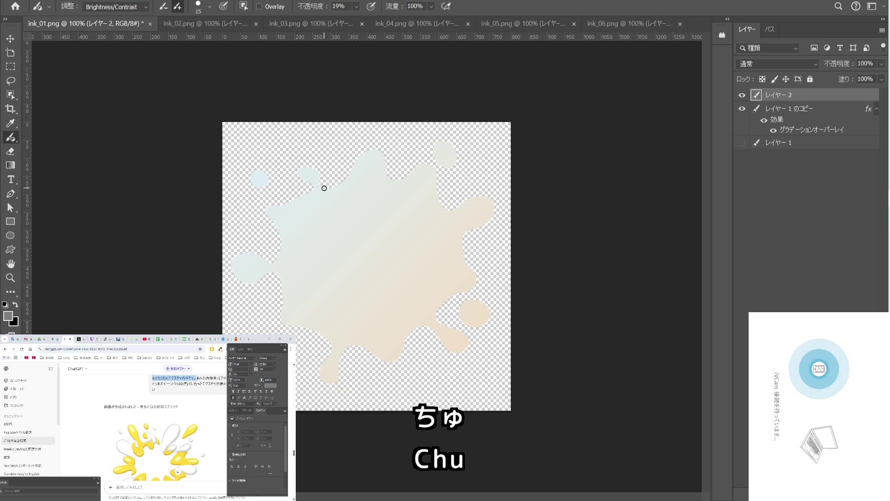
left_click_drag(324, 190, 329, 188)
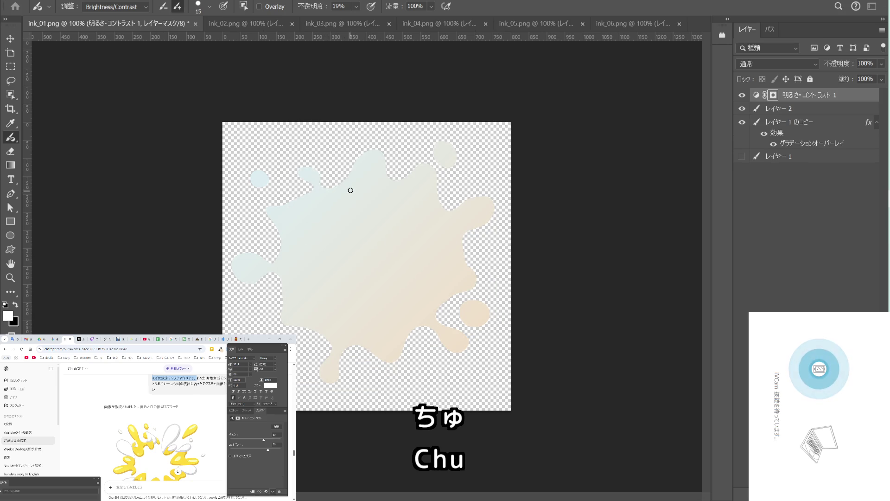
Undo the stray adjustment layer and switch to the regular Brush Tool, shrunk below size 60.
key("ctrl+z")
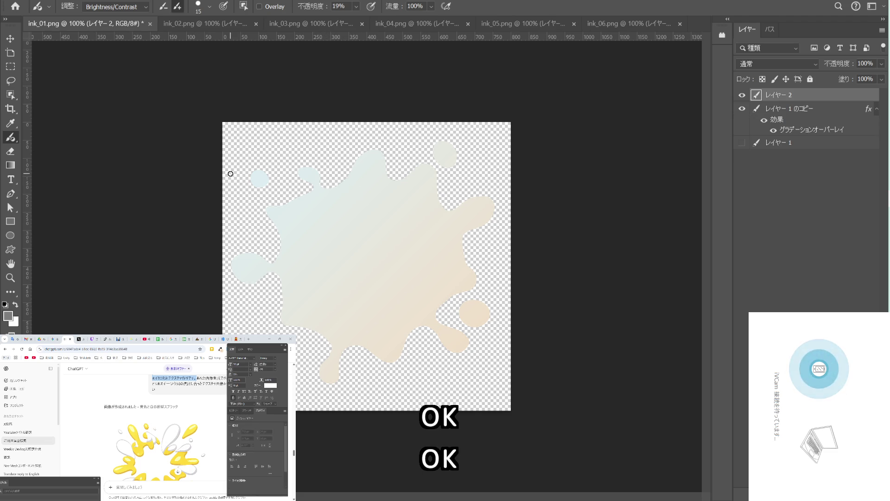
right_click(13, 137)
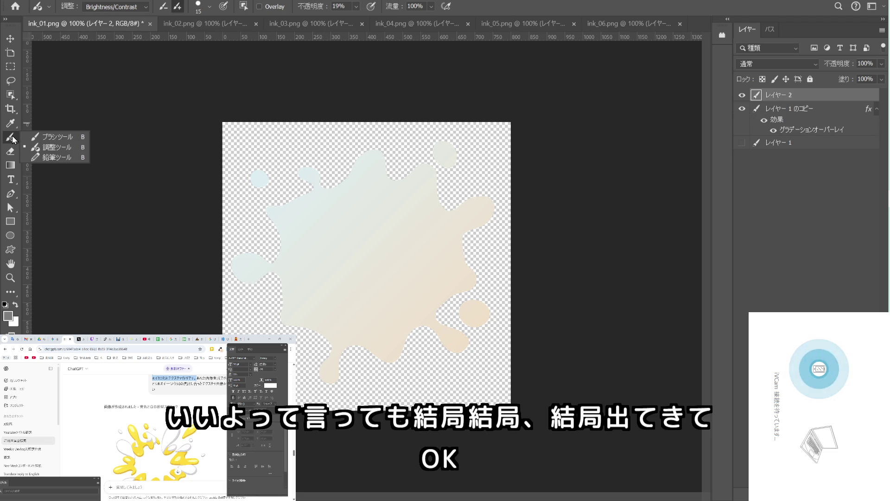
left_click(49, 137)
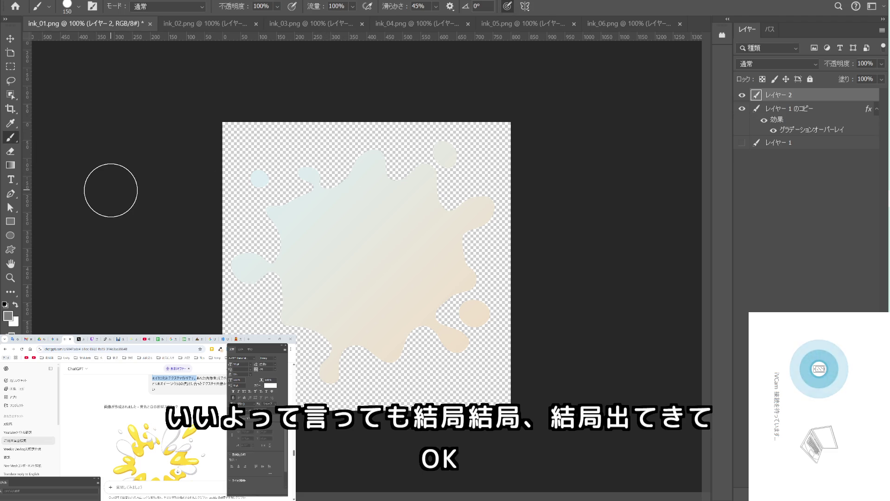
key("bracketleft")
key("bracketleft")
key("bracketleft")
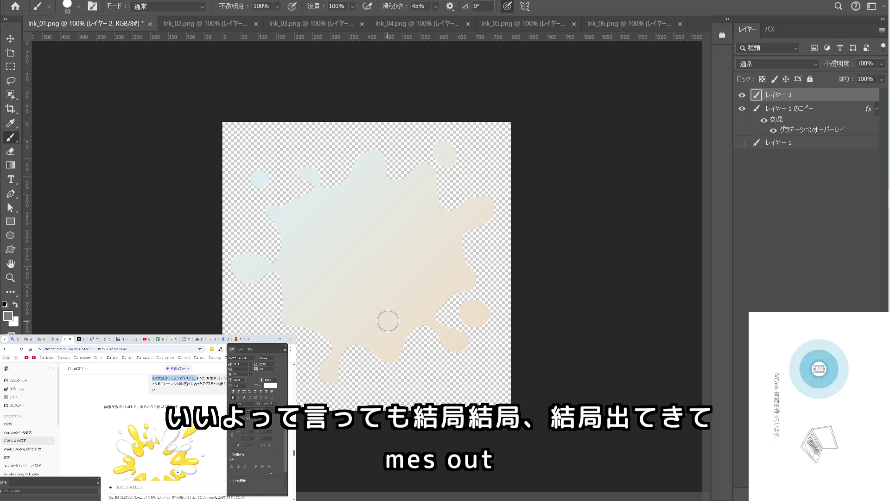
key("bracketleft")
key("bracketleft")
key("bracketleft")
key("bracketleft")
key("bracketleft")
key("bracketleft")
key("bracketleft")
Draw a grey outline around the splash: top edge, right side, lower lobes, bottom drip and left side.
mouse_move(340, 185)
left_mouse_down()
mouse_move(367, 152)
mouse_move(382, 151)
mouse_move(391, 174)
left_mouse_up()
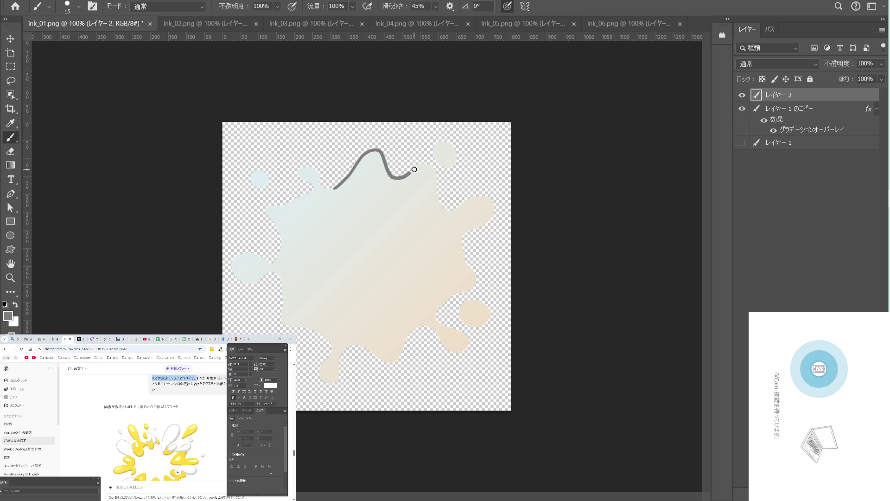
mouse_move(437, 188)
left_mouse_down()
mouse_move(449, 211)
mouse_move(491, 203)
mouse_move(471, 234)
mouse_move(479, 282)
mouse_move(438, 319)
mouse_move(449, 327)
left_mouse_up()
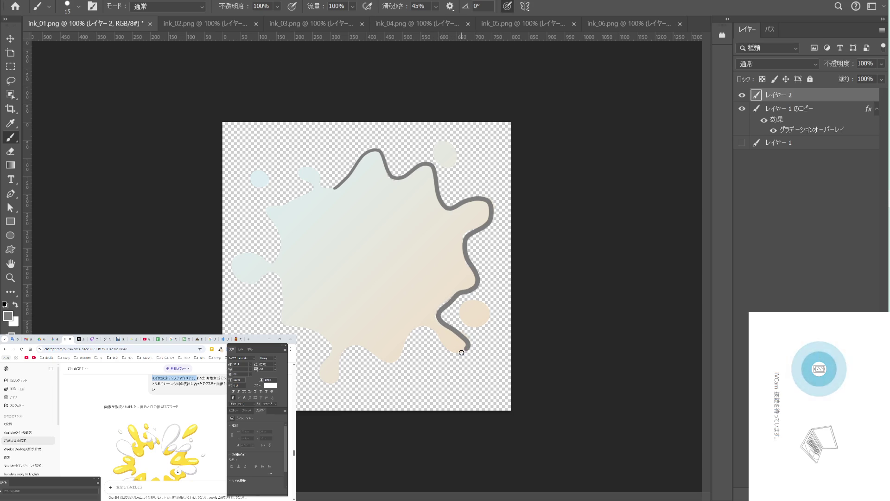
left_click_drag(427, 326, 415, 328)
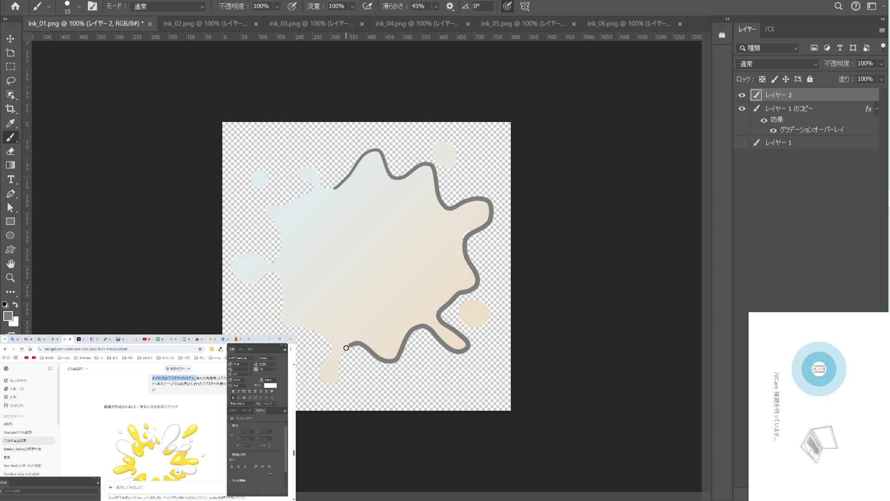
left_click_drag(340, 356, 340, 371)
mouse_move(329, 354)
left_mouse_down()
mouse_move(328, 341)
mouse_move(292, 329)
left_mouse_up()
mouse_move(281, 295)
left_mouse_down()
mouse_move(279, 279)
mouse_move(229, 263)
mouse_move(243, 252)
mouse_move(265, 258)
mouse_move(284, 238)
mouse_move(264, 207)
mouse_move(315, 189)
mouse_move(297, 176)
mouse_move(347, 179)
left_mouse_up()
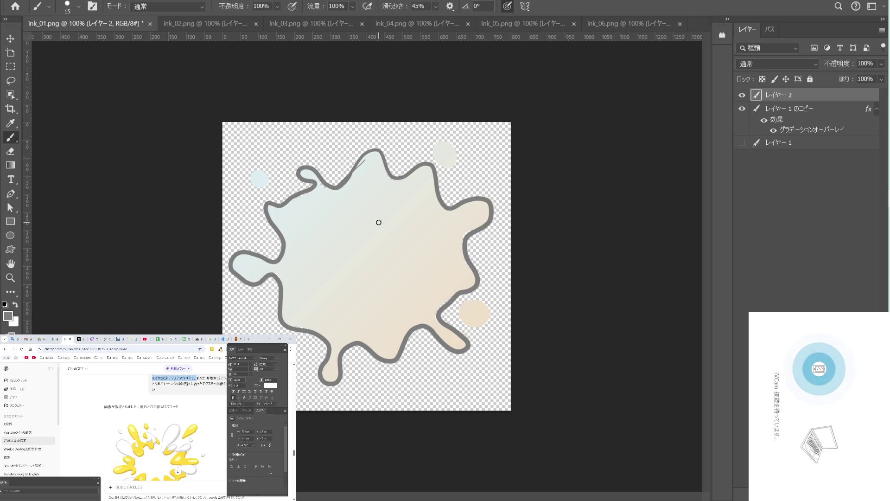
key("e")
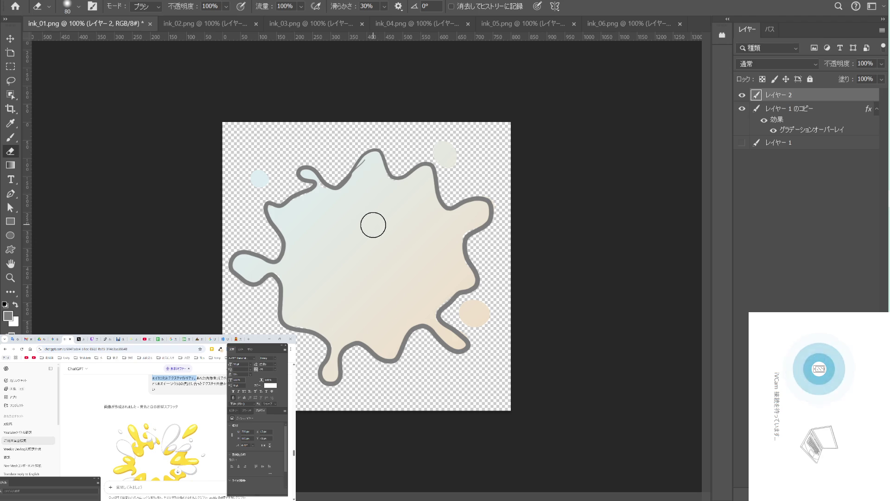
Shrink the eraser to 30, then ready the Adjustment Brush with white foreground at size 30.
key("bracketleft")
key("bracketleft")
key("bracketleft")
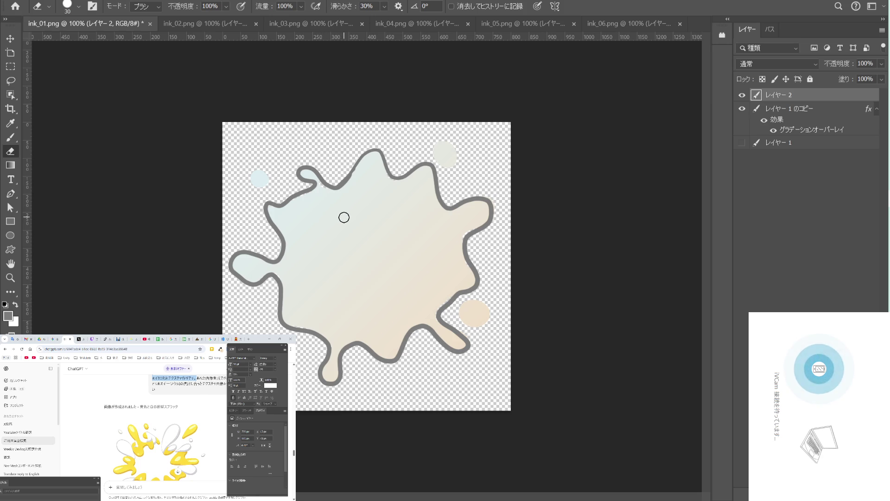
key("b")
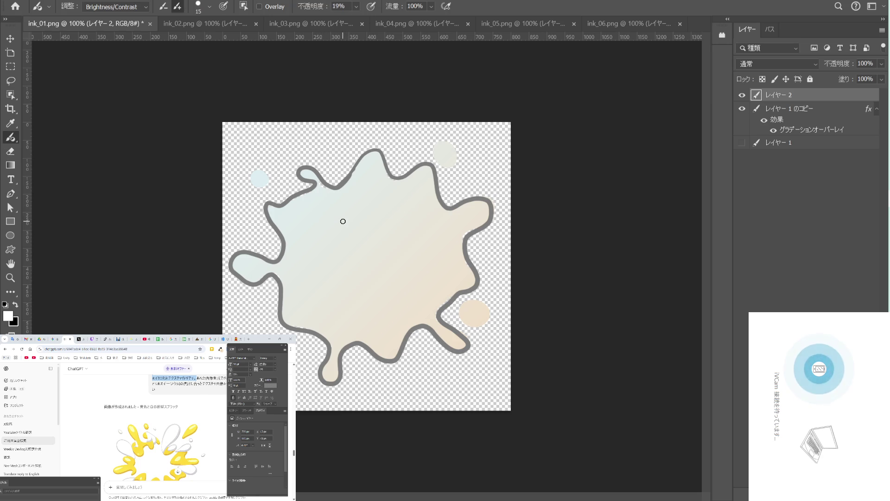
left_click(343, 220)
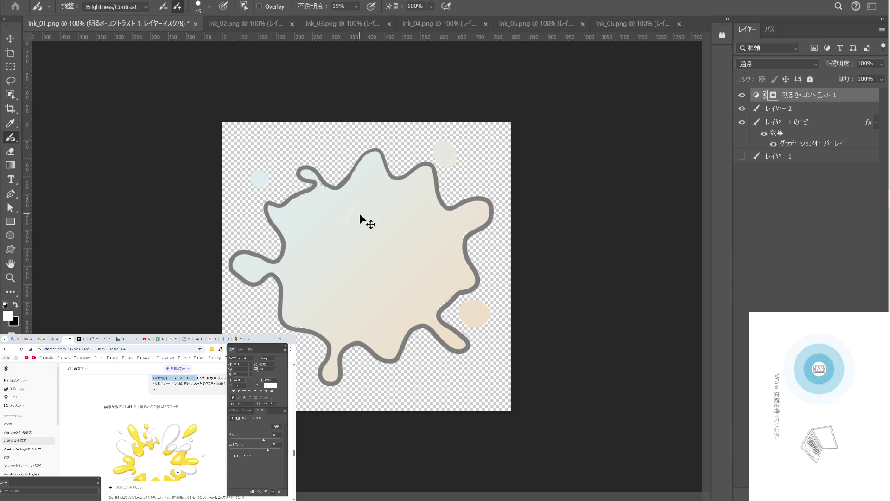
key("ctrl+z")
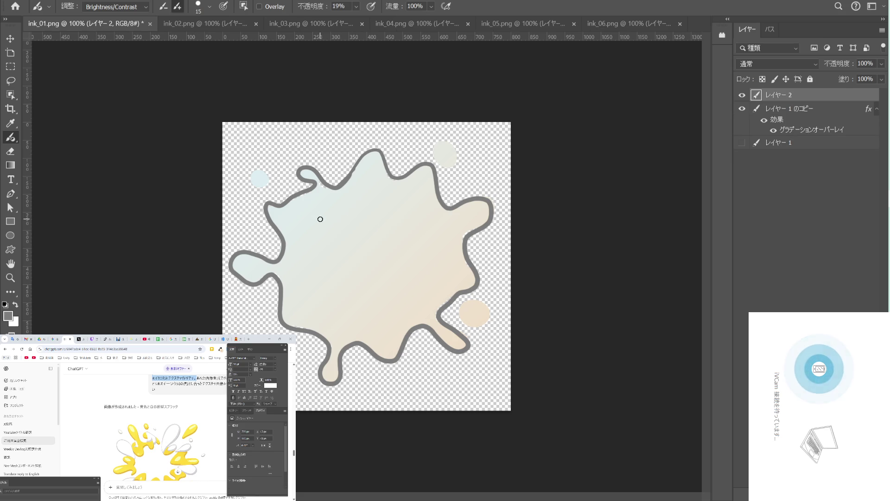
key("x")
key("bracketright")
key("bracketright")
Paint white gloss over the upper splash, then at 100% opacity streak its left, upper and right inner edges.
left_click(328, 210)
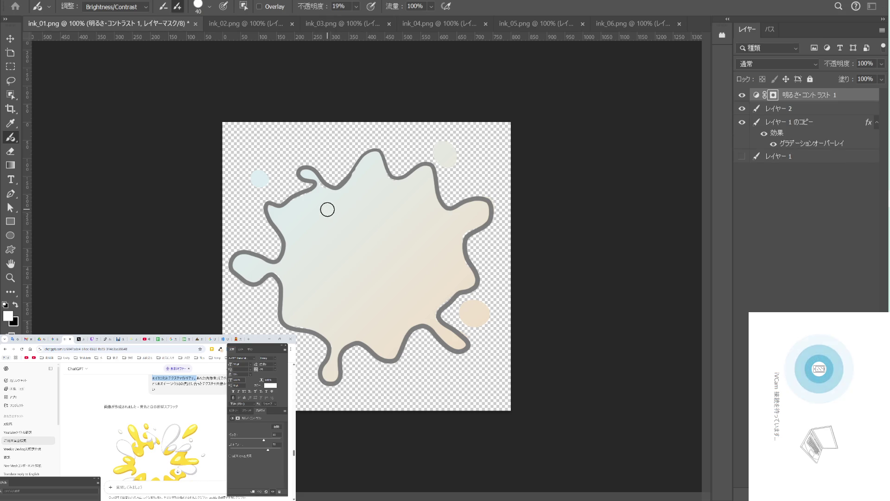
mouse_move(333, 206)
left_mouse_down()
mouse_move(413, 196)
mouse_move(449, 278)
mouse_move(400, 284)
left_mouse_up()
left_click_drag(357, 9, 395, 21)
mouse_move(304, 298)
left_mouse_down()
mouse_move(297, 259)
mouse_move(306, 217)
left_mouse_up()
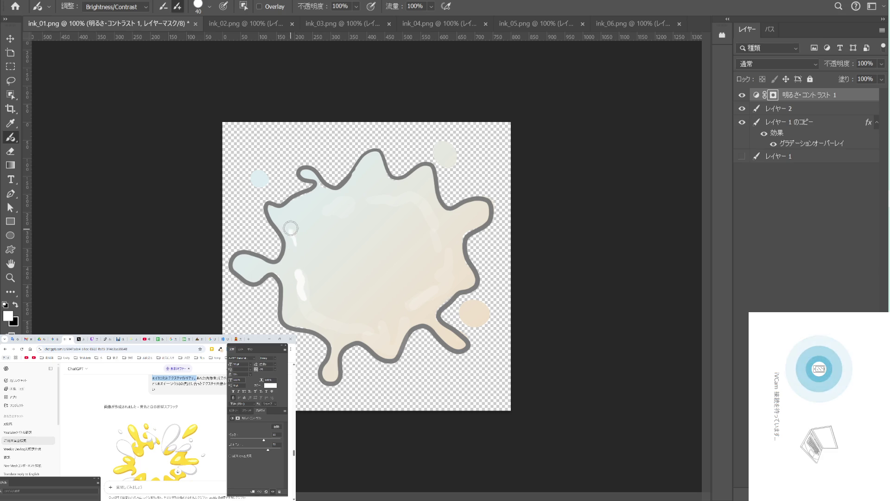
left_click_drag(368, 197, 436, 226)
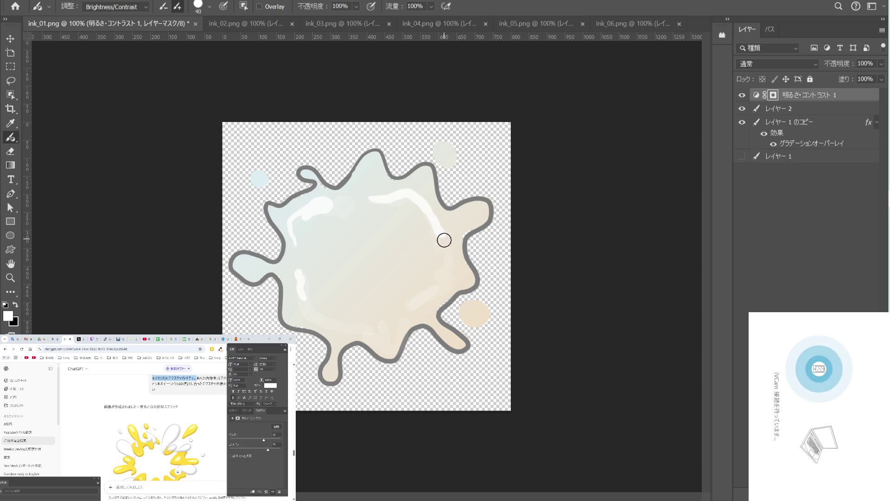
mouse_move(447, 262)
left_mouse_down()
mouse_move(444, 281)
mouse_move(417, 293)
left_mouse_up()
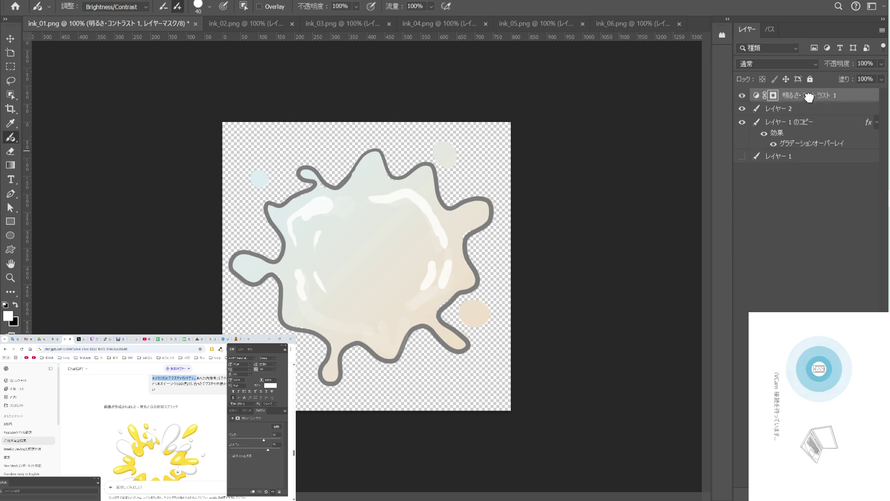
Delete the brightening adjustment, then raise the Curves on レイヤー 2 to turn the outline pale grey.
key("Delete")
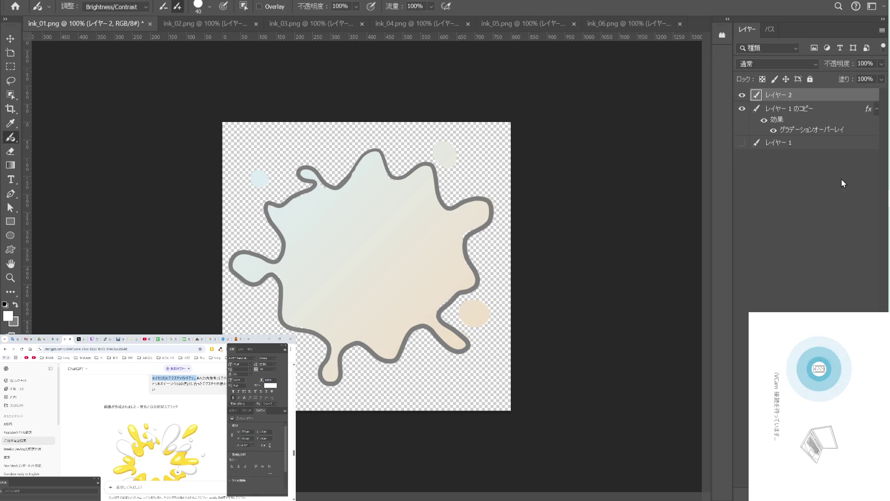
key("ctrl+m")
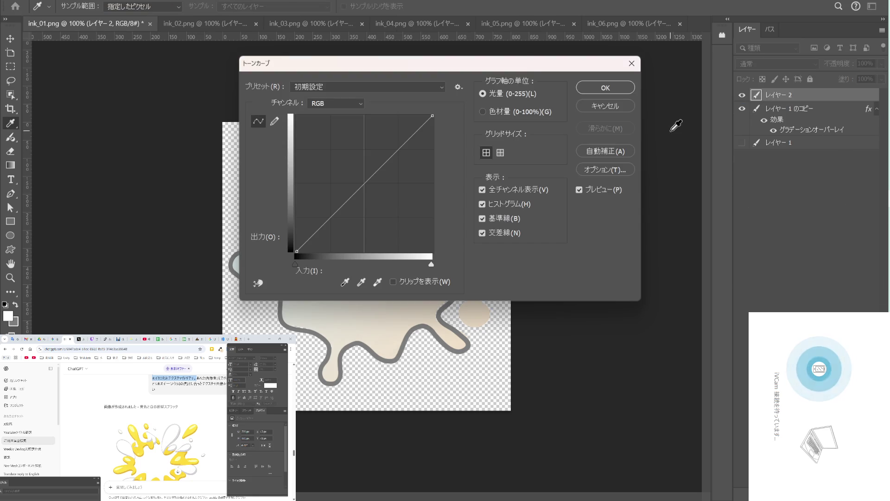
left_click_drag(278, 64, 613, 159)
left_click_drag(705, 282, 687, 255)
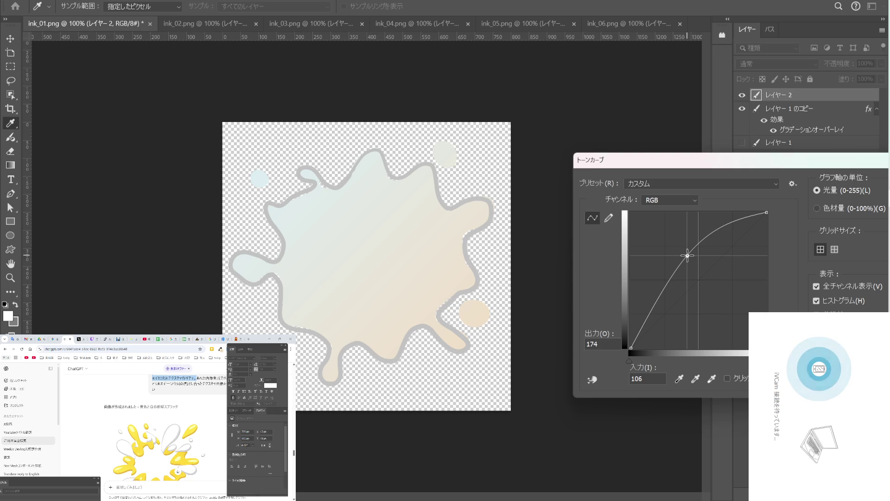
left_click_drag(687, 254, 687, 260)
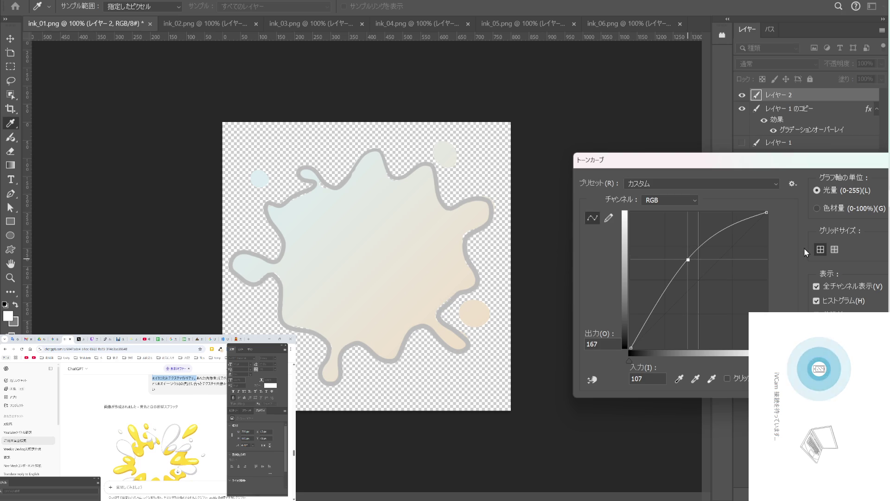
left_click_drag(834, 160, 668, 175)
left_click(787, 206)
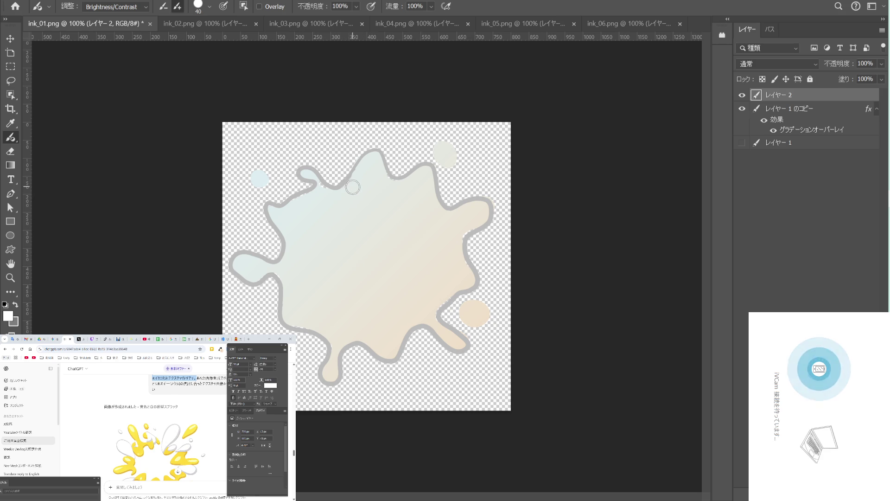
key("x")
key("bracketleft")
key("bracketleft")
key("bracketleft")
left_click(348, 174)
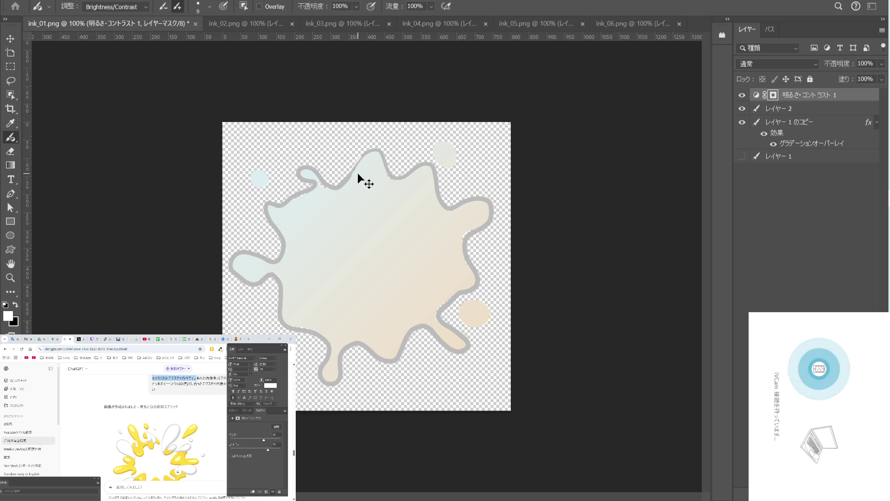
key("ctrl+z")
left_click(354, 164)
key("ctrl+z")
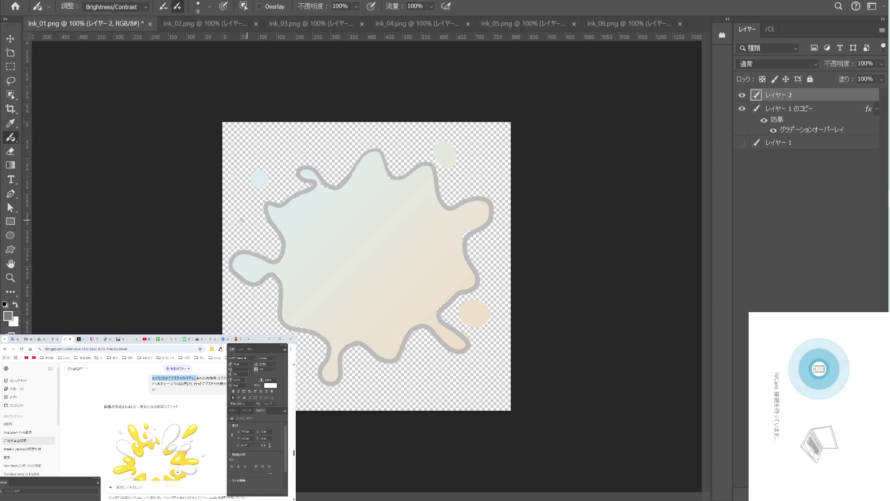
right_click(15, 139)
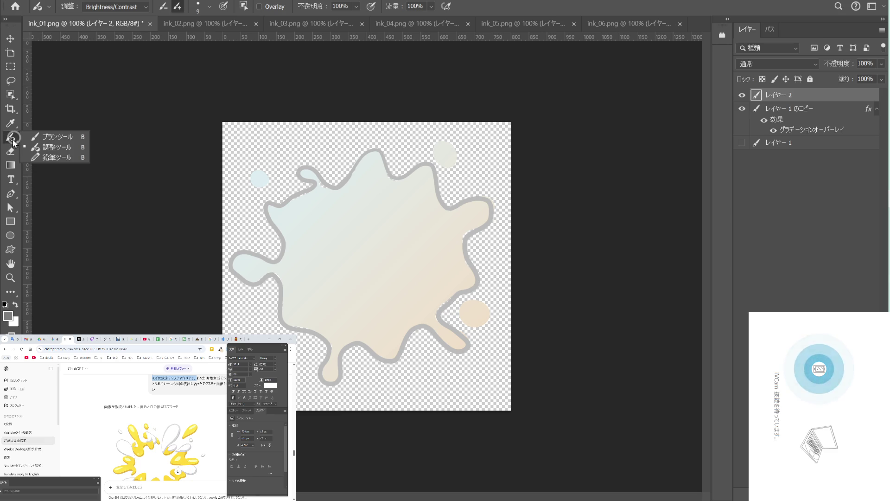
left_click(40, 137)
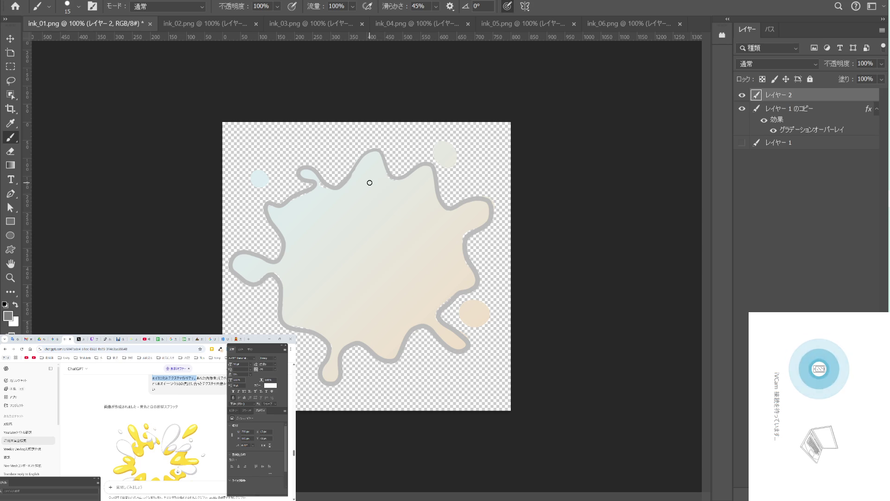
scroll(370, 183, "up", 2)
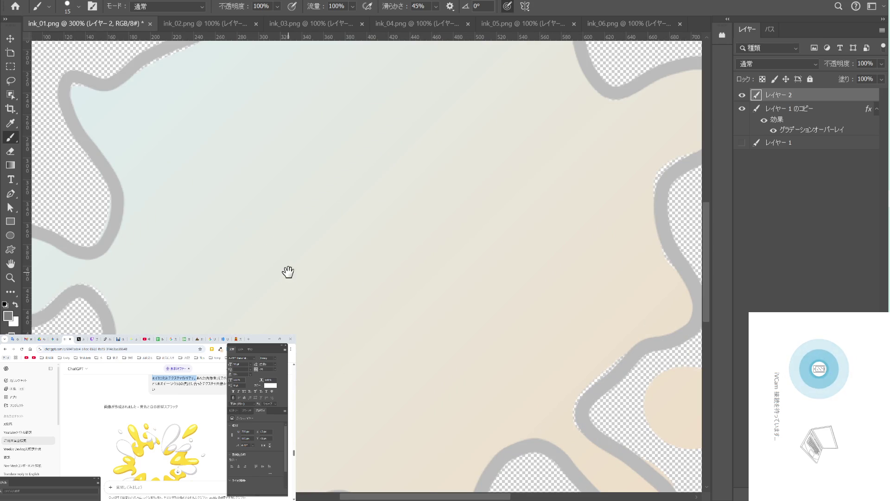
left_click_drag(288, 272, 423, 195)
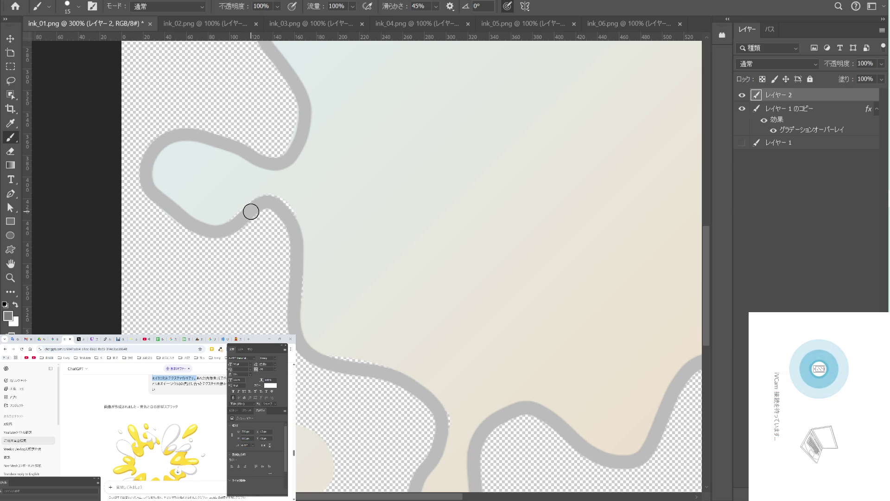
key("ctrl+minus")
key("ctrl+minus")
key("ctrl+minus")
key("ctrl+plus")
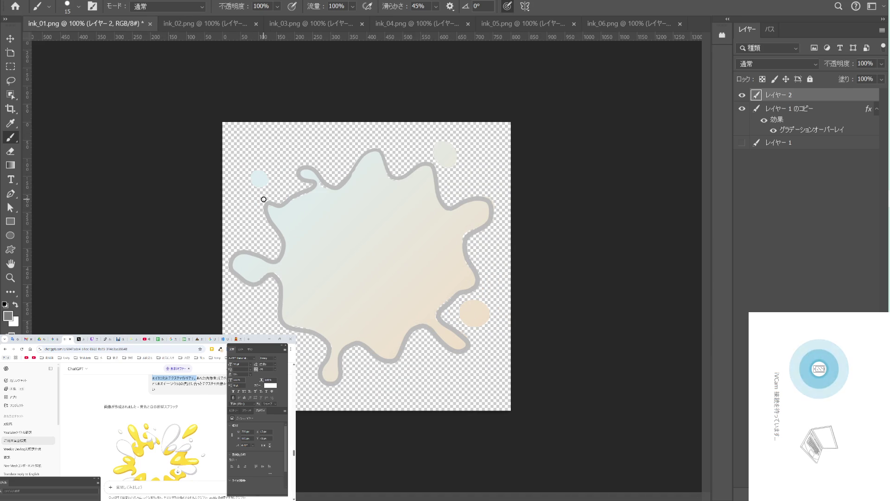
left_click(10, 39)
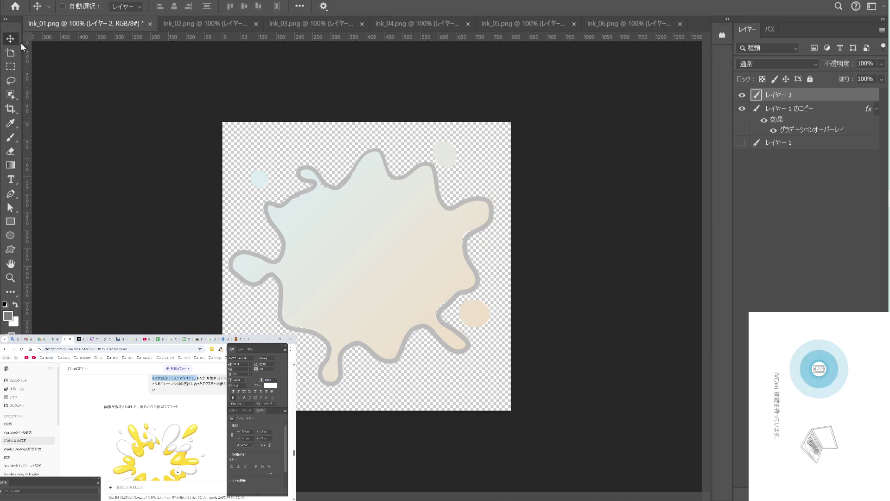
left_click(191, 1)
mouse_move(227, 1)
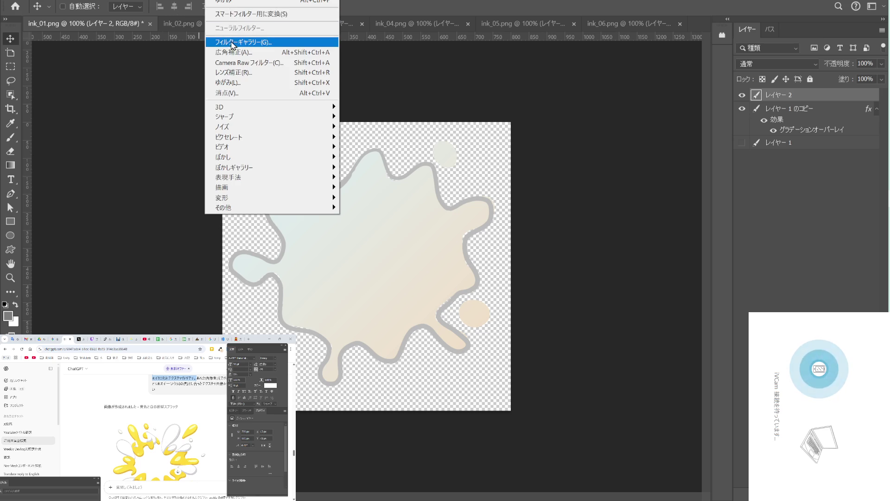
left_click(242, 81)
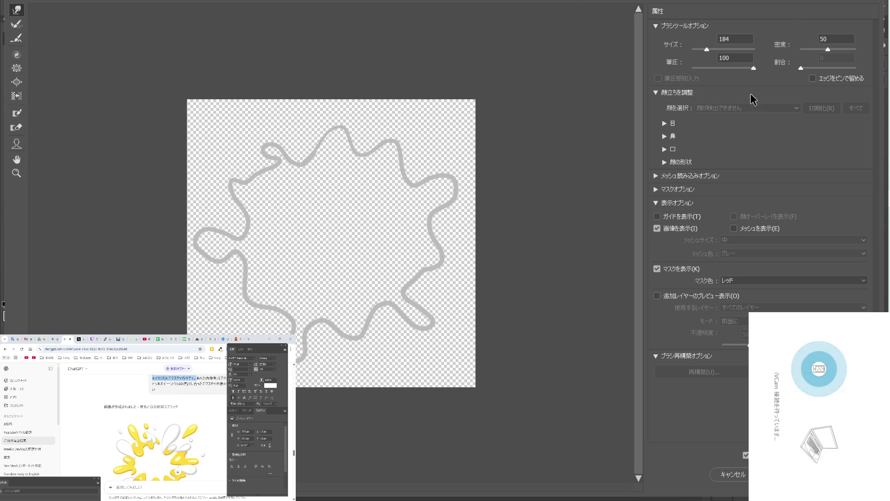
left_click(655, 175)
left_click(656, 175)
left_click(654, 190)
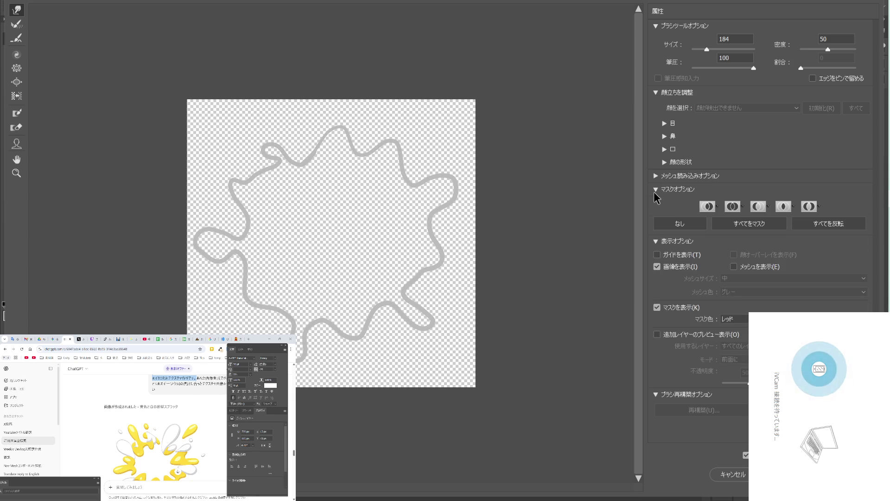
left_click(654, 190)
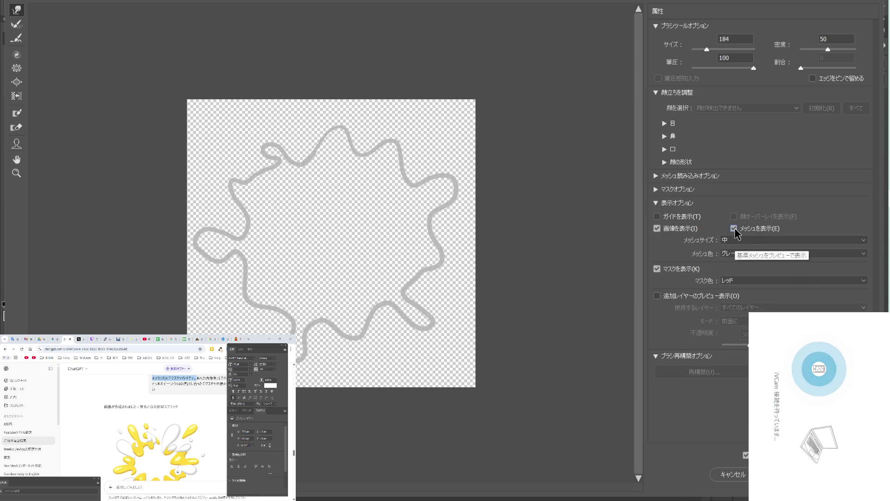
left_click(672, 298)
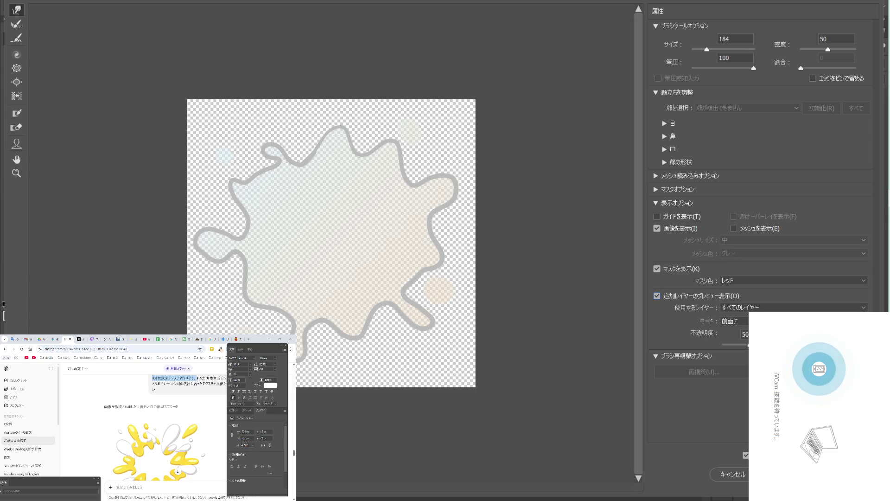
key("Down")
type("100")
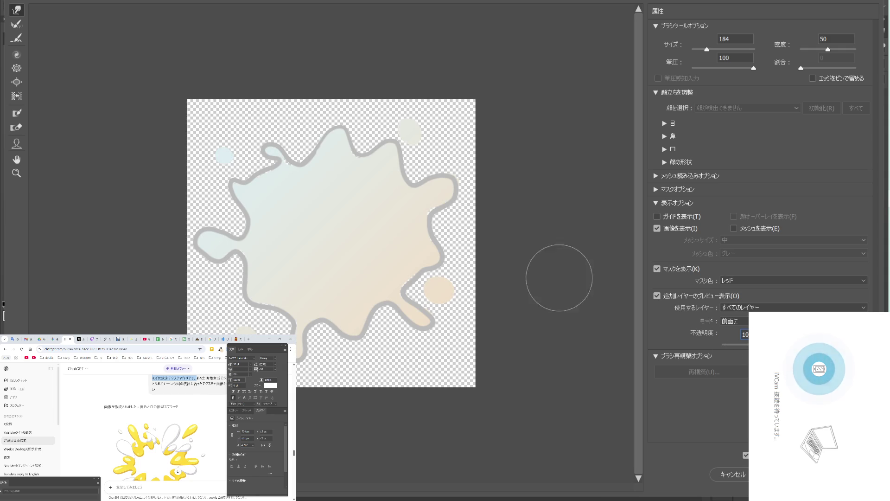
left_click(296, 163)
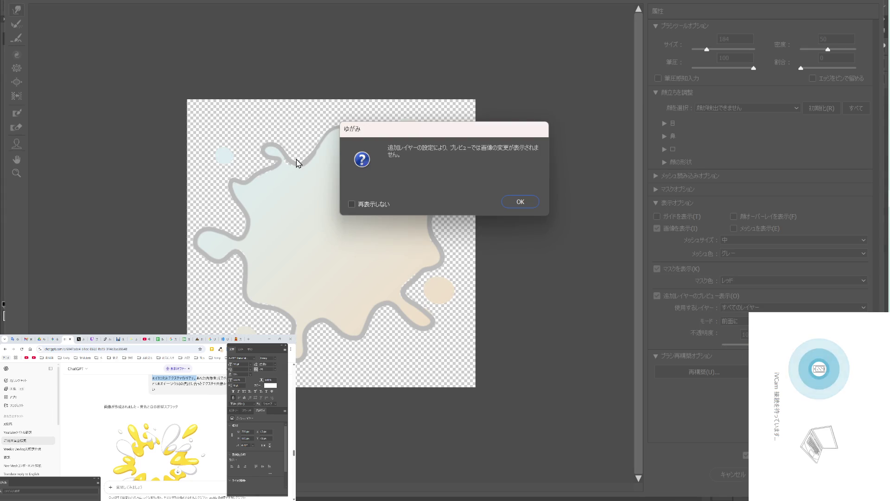
left_click(523, 201)
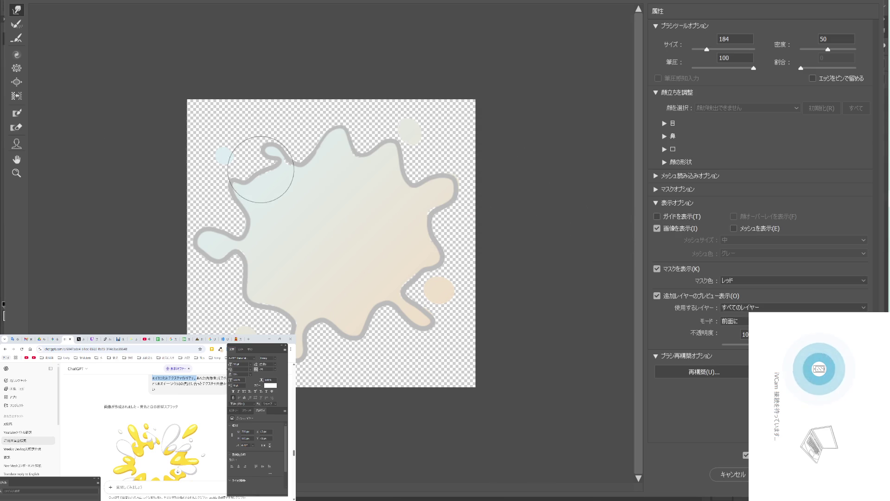
left_click(302, 146)
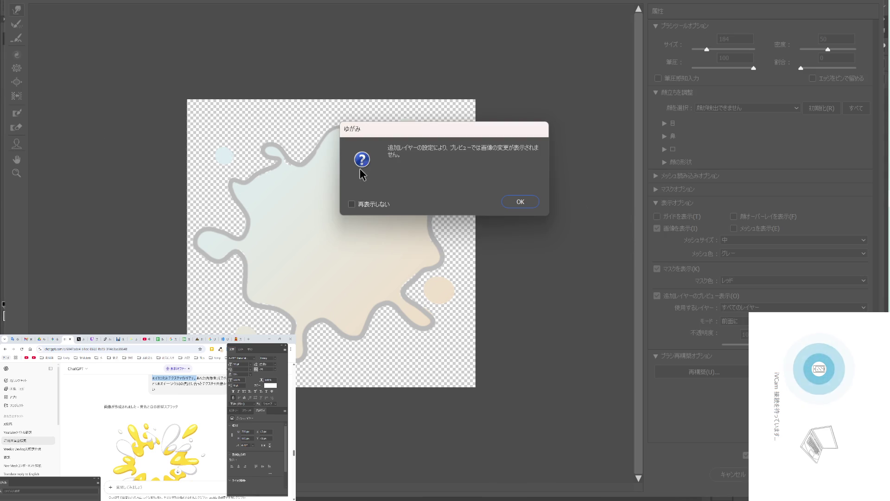
left_click(533, 206)
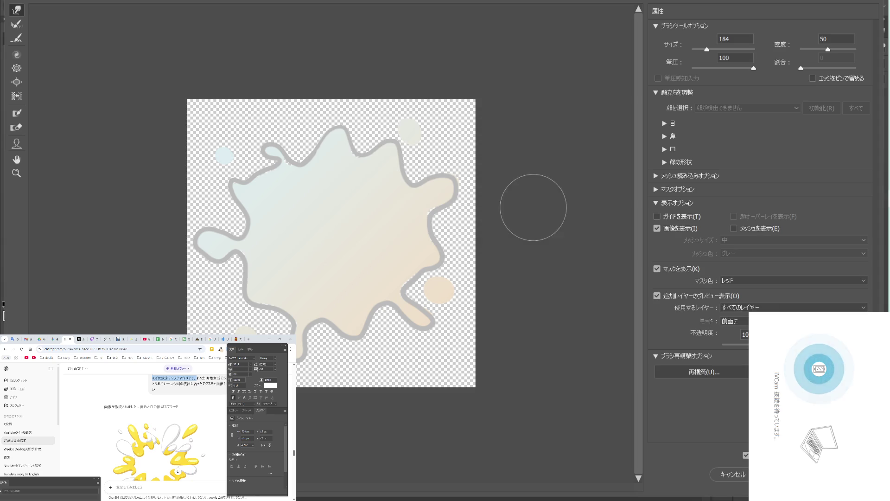
left_click(657, 296)
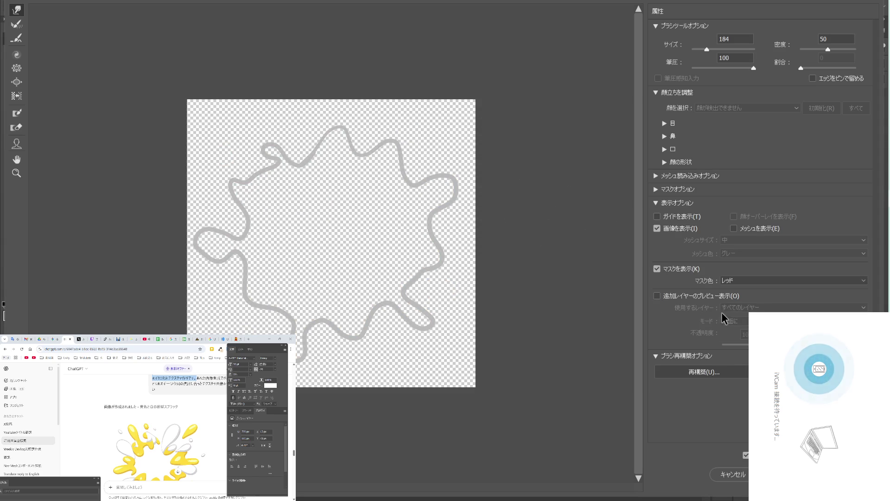
left_click(657, 295)
left_click(659, 295)
left_click(660, 295)
left_click(659, 295)
left_click(658, 295)
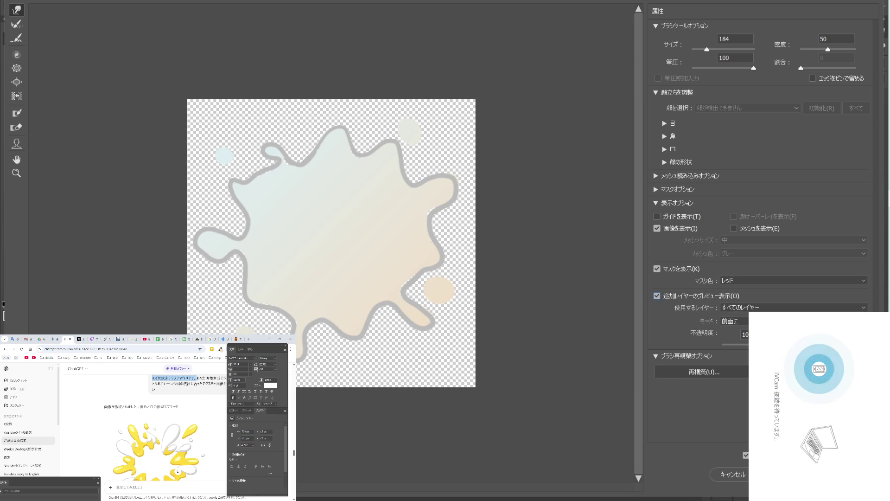
key("Return")
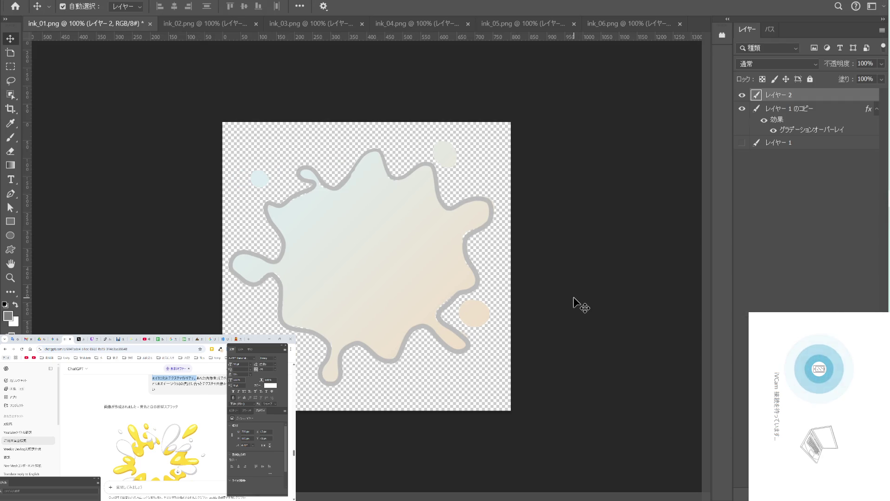
key("ctrl+plus")
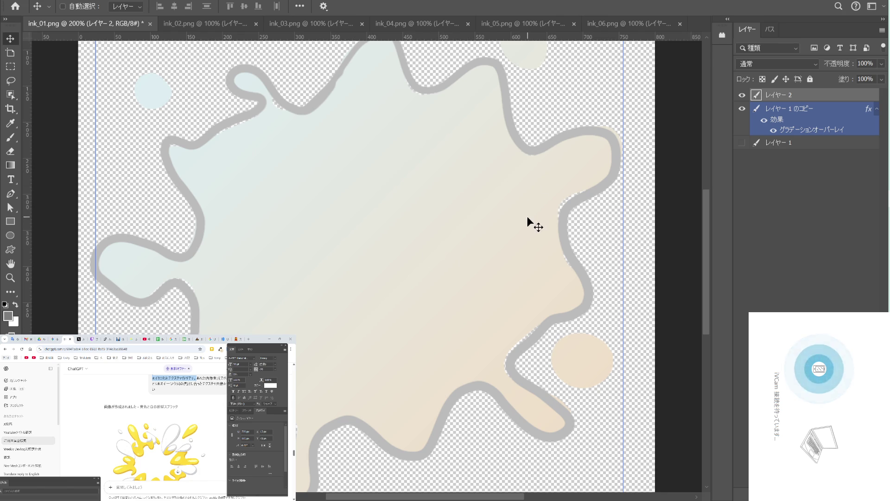
left_click_drag(507, 248, 465, 230)
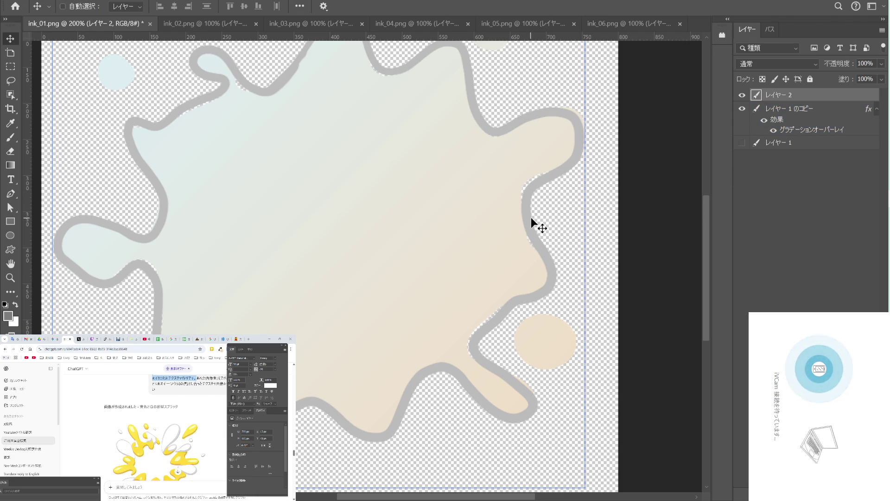
left_click_drag(530, 202, 493, 218)
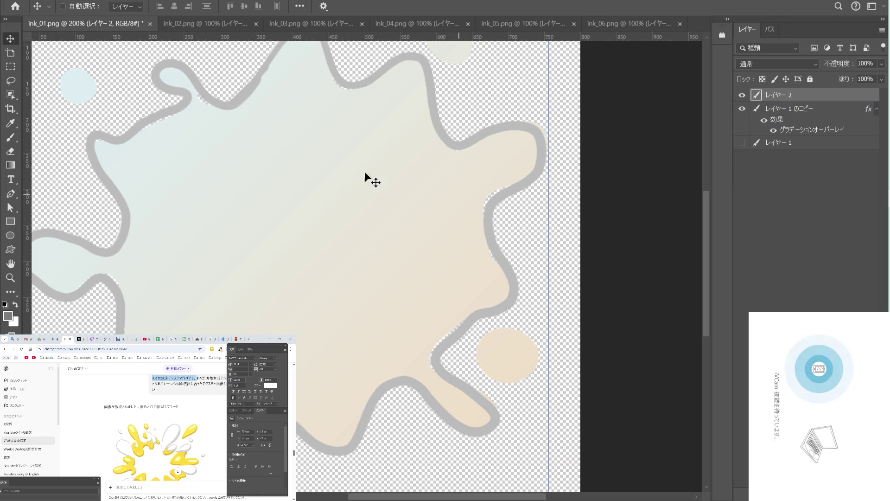
left_click(768, 108)
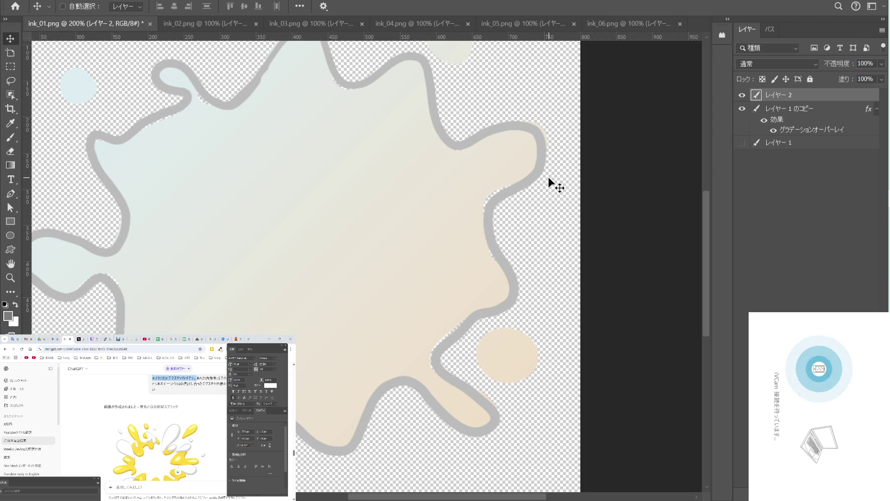
Sample the outline grey and set the brush colour to a lighter grey (~#d7d7d7).
key("i")
left_click(526, 177)
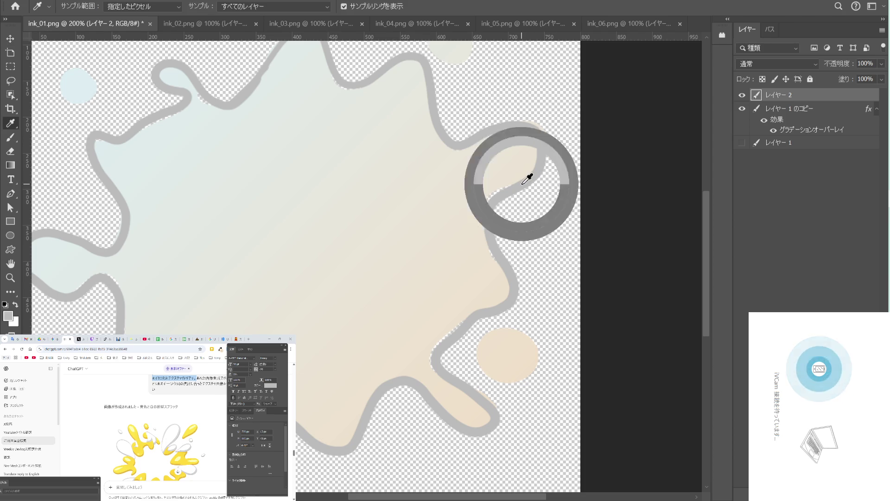
key("b")
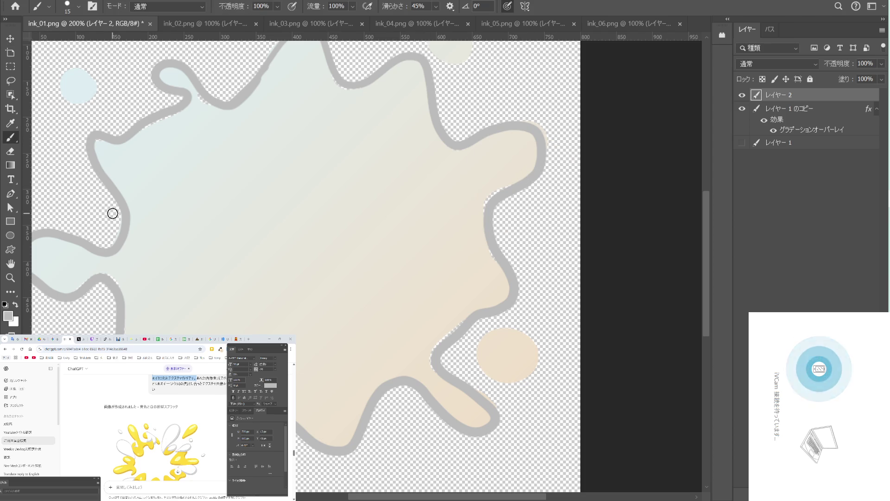
left_click(8, 317)
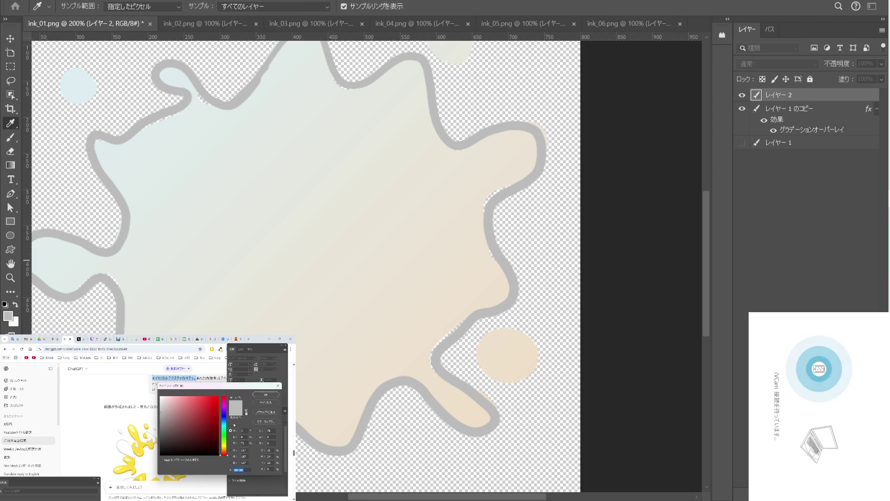
left_click(158, 406)
left_click(266, 395)
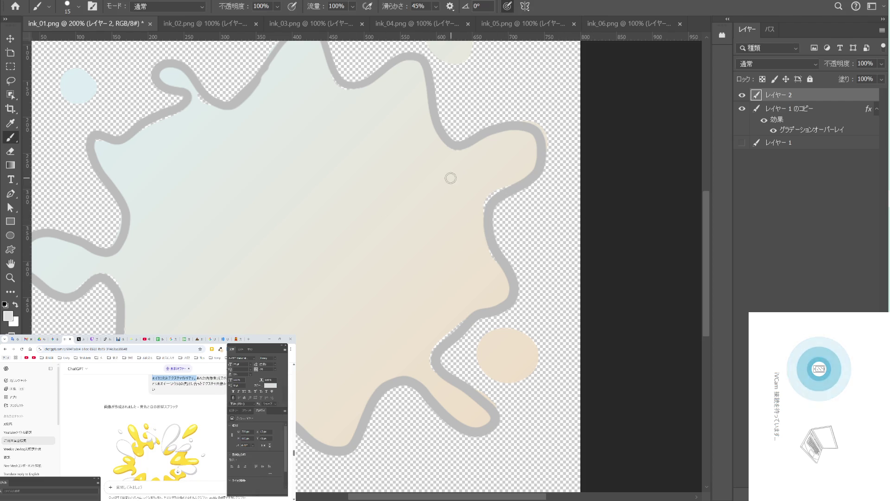
Paint light grey strokes along the right outline, the left drip and the lower-left outline.
mouse_move(517, 180)
left_mouse_down()
mouse_move(490, 200)
mouse_move(536, 156)
left_mouse_up()
mouse_move(484, 249)
left_mouse_down()
mouse_move(465, 158)
mouse_move(483, 183)
mouse_move(445, 188)
mouse_move(436, 221)
mouse_move(476, 162)
mouse_move(504, 151)
left_mouse_up()
scroll(477, 186, "down", 3)
scroll(477, 185, "left", 1)
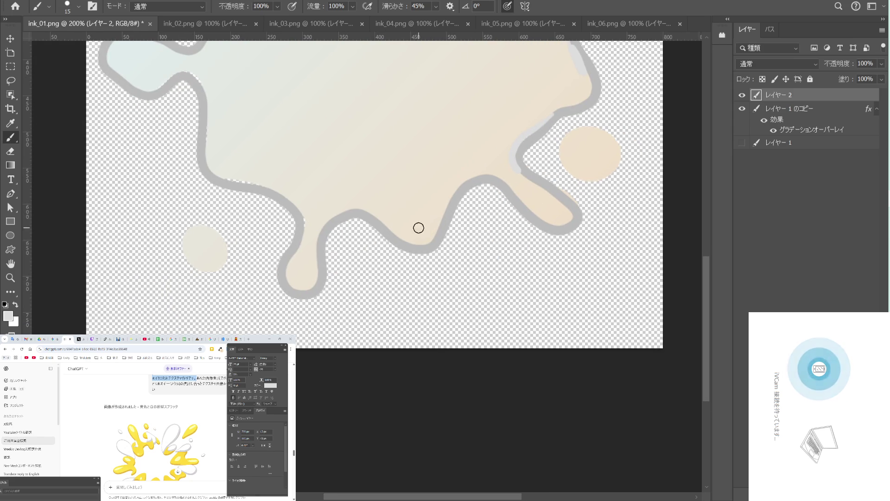
left_click_drag(297, 209, 296, 244)
scroll(324, 199, "up", 3)
scroll(324, 199, "left", 2)
left_click_drag(251, 201, 314, 241)
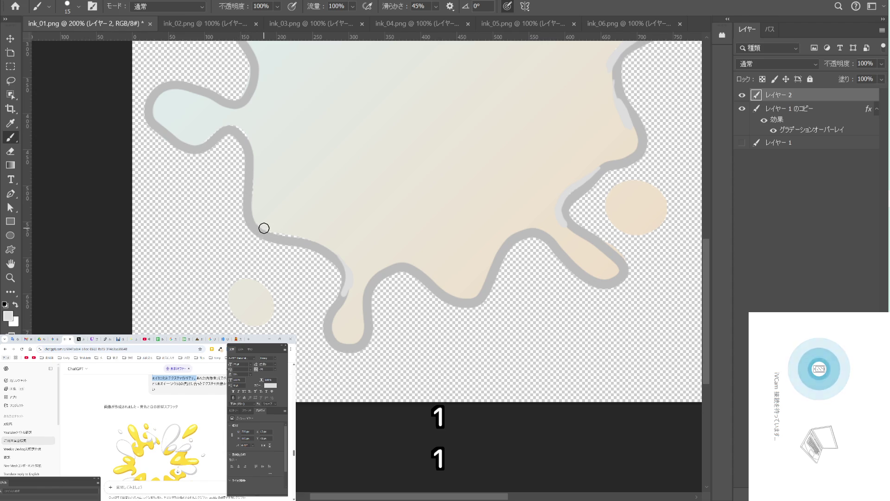
mouse_move(312, 201)
left_mouse_down()
mouse_move(346, 264)
mouse_move(273, 263)
left_mouse_up()
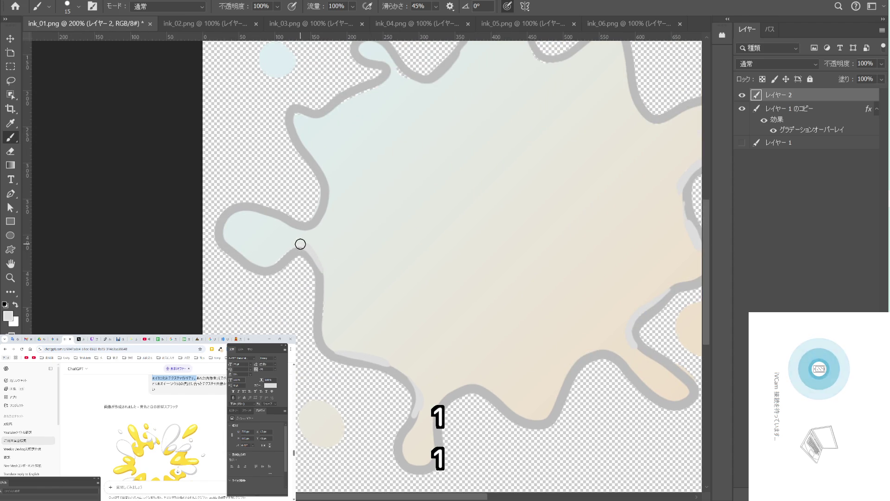
Paint light grey strokes along the upper-left, top and right outline of the splash.
left_click_drag(339, 178, 322, 266)
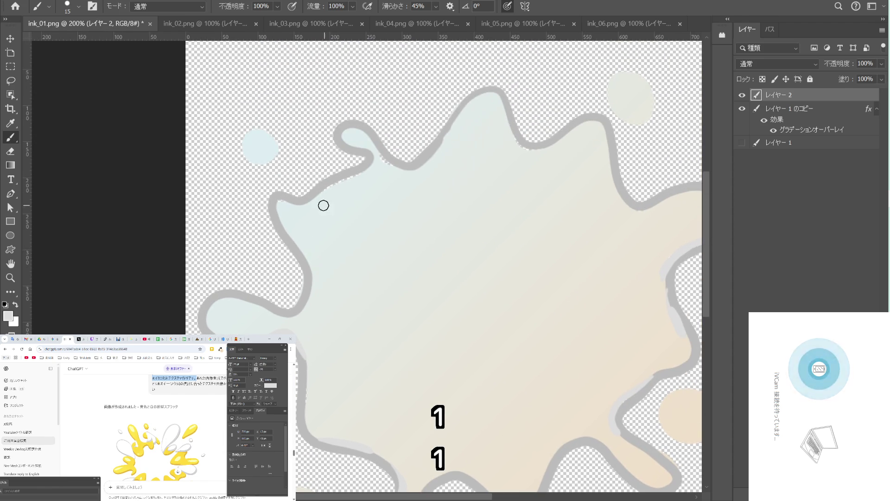
mouse_move(296, 202)
left_mouse_down()
mouse_move(372, 145)
mouse_move(347, 132)
left_mouse_up()
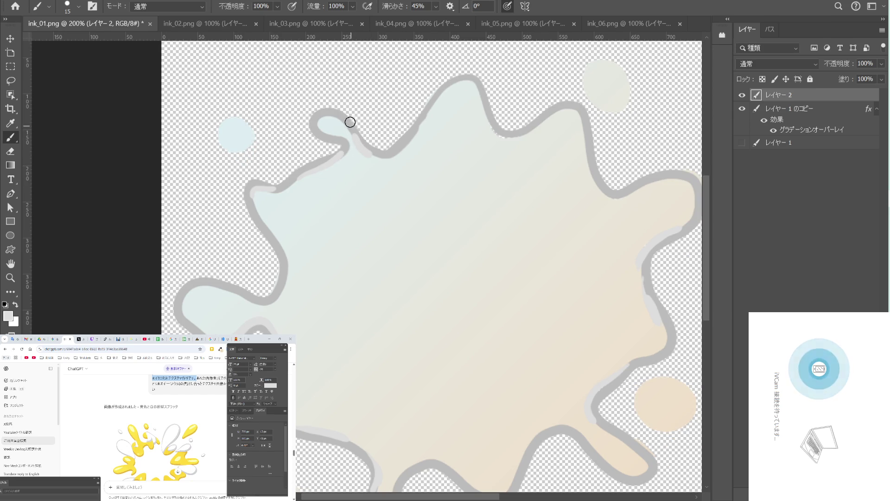
left_click_drag(421, 185, 358, 199)
left_click_drag(386, 136, 389, 147)
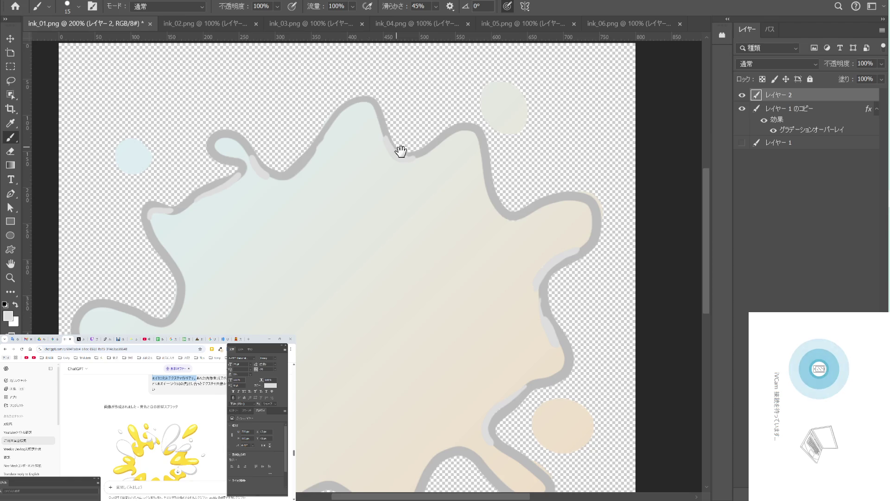
left_click_drag(445, 194, 334, 149)
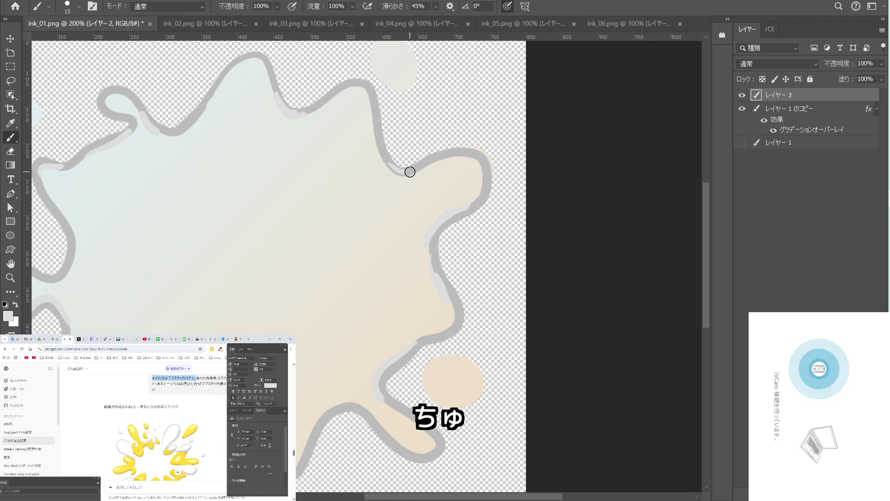
left_click_drag(376, 286, 427, 139)
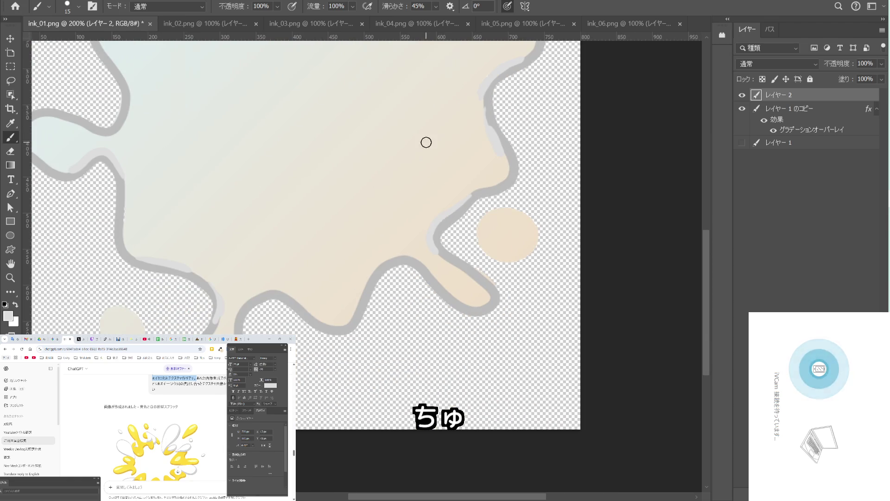
left_click_drag(396, 249, 440, 216)
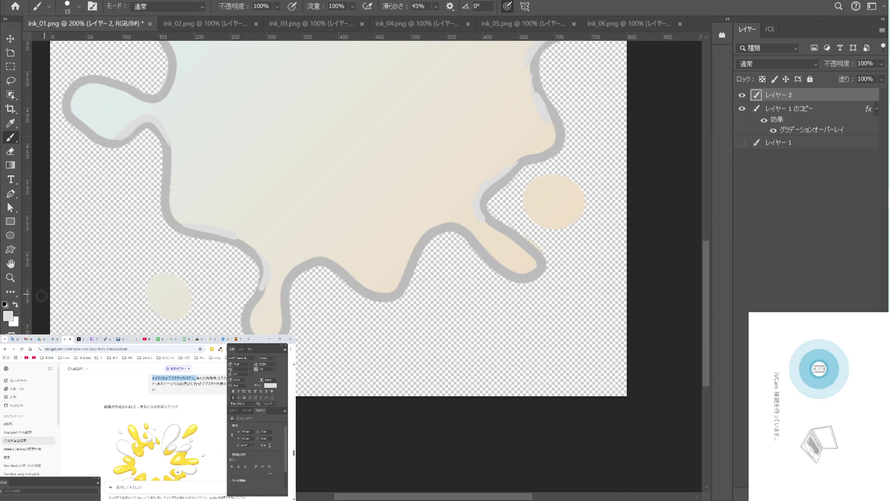
Set the brush colour to a darker grey for shadows.
left_click(8, 316)
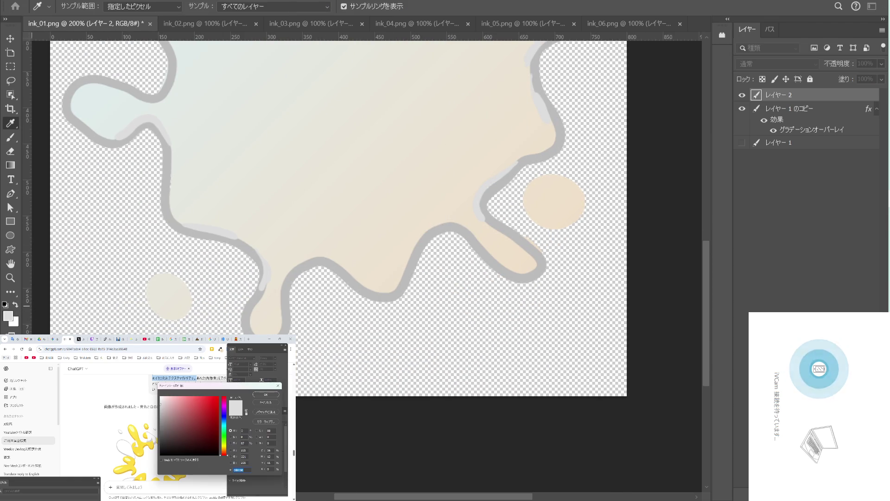
left_click(160, 417)
left_click(161, 422)
left_click(267, 395)
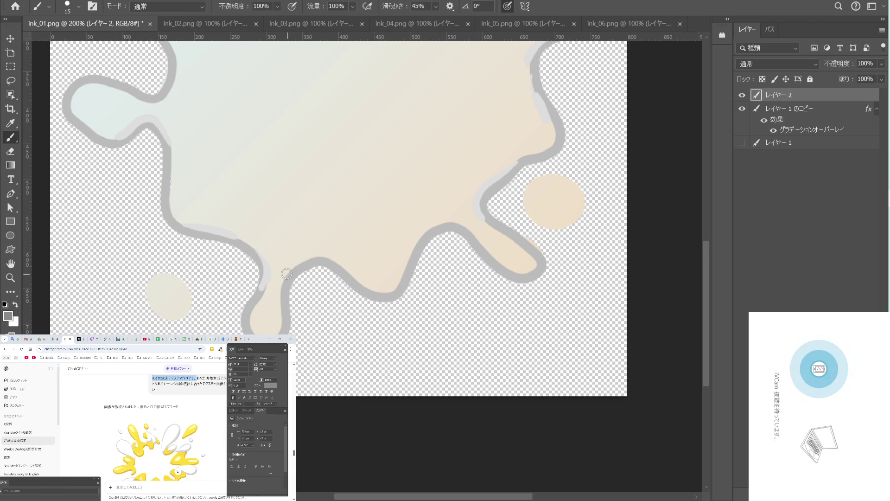
Paint dark grey shadows on the drip's left edge and along the right outline.
left_click_drag(261, 274, 250, 300)
mouse_move(374, 253)
left_mouse_down()
mouse_move(341, 250)
mouse_move(401, 237)
mouse_move(410, 278)
left_mouse_up()
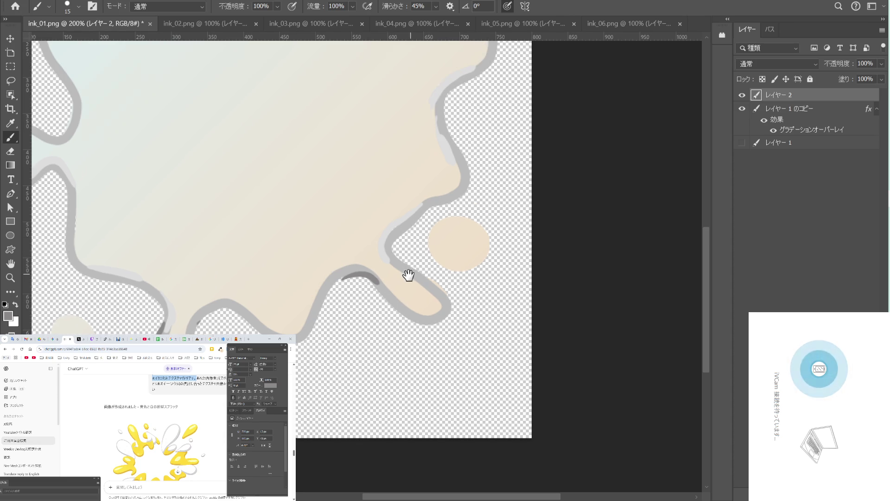
left_click_drag(429, 209, 408, 227)
Shrink the brush to size 9 and paint dark shadow strokes along the upper and upper-left outline.
key("bracketleft")
key("bracketleft")
left_click_drag(403, 179, 348, 278)
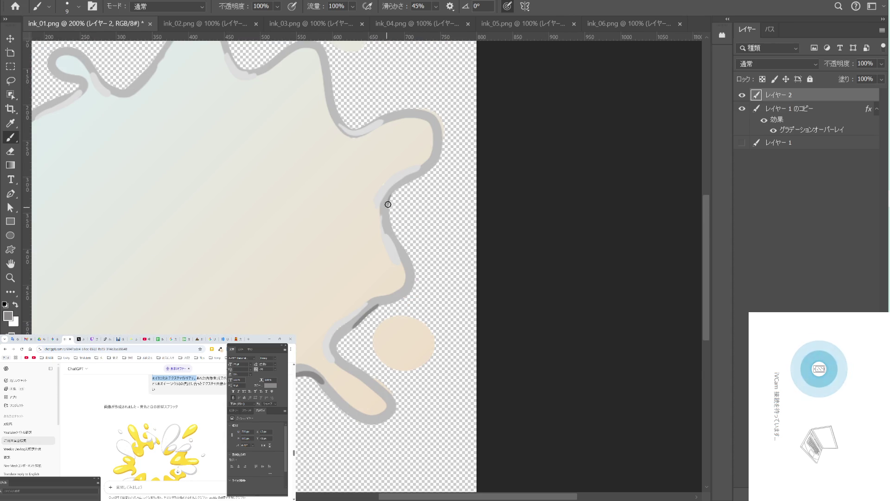
scroll(370, 209, "up", 3)
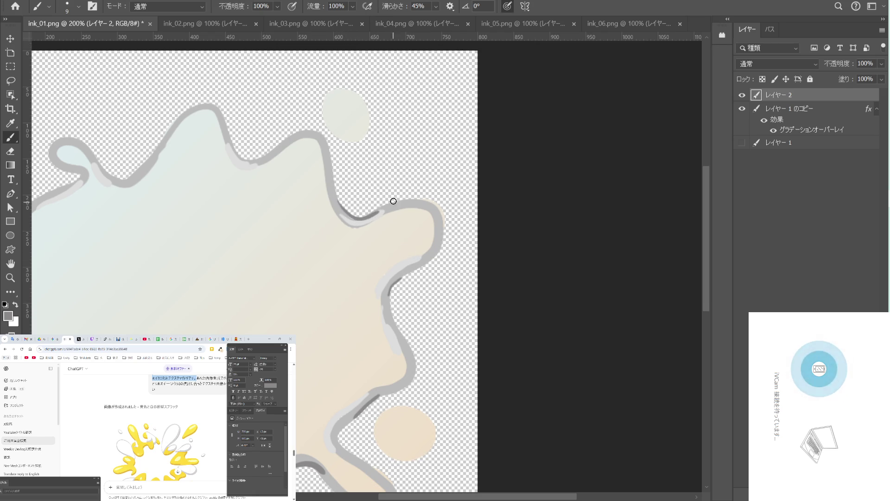
scroll(377, 217, "up", 2)
scroll(423, 255, "left", 2)
left_click_drag(298, 196, 316, 207)
scroll(330, 222, "down", 1)
scroll(398, 202, "left", 4)
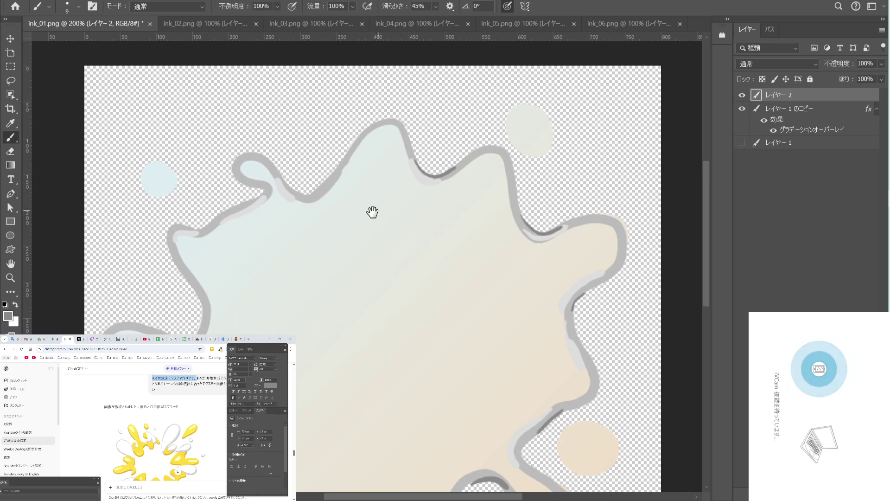
left_click_drag(289, 189, 315, 194)
scroll(320, 213, "down", 3)
scroll(320, 213, "left", 3)
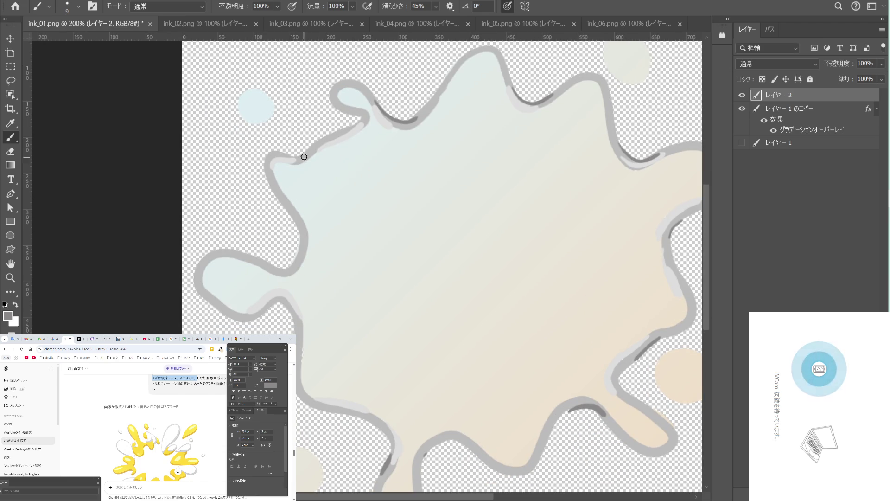
left_click_drag(307, 152, 288, 159)
left_click_drag(343, 197, 367, 148)
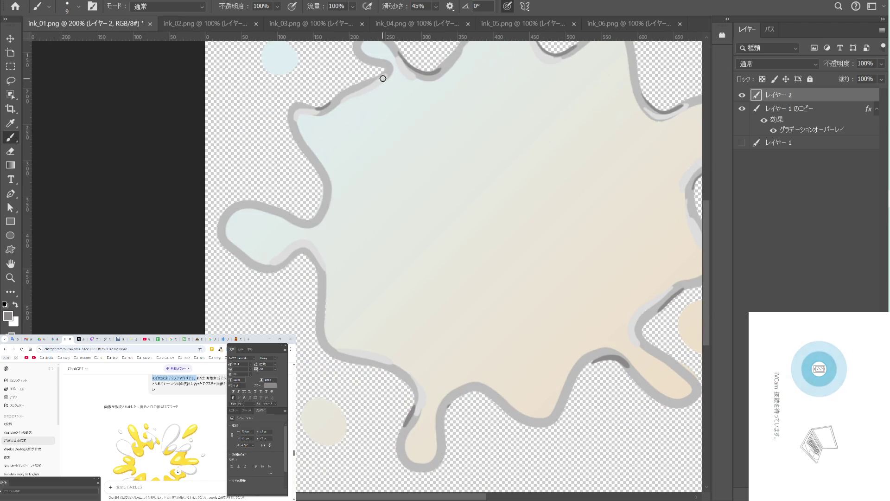
Paint dark shadow strokes along the left and lower outline and the round blob's edges.
mouse_move(331, 198)
left_mouse_down()
mouse_move(389, 138)
mouse_move(348, 159)
left_mouse_up()
mouse_move(376, 209)
left_mouse_down()
mouse_move(408, 167)
mouse_move(358, 134)
left_mouse_up()
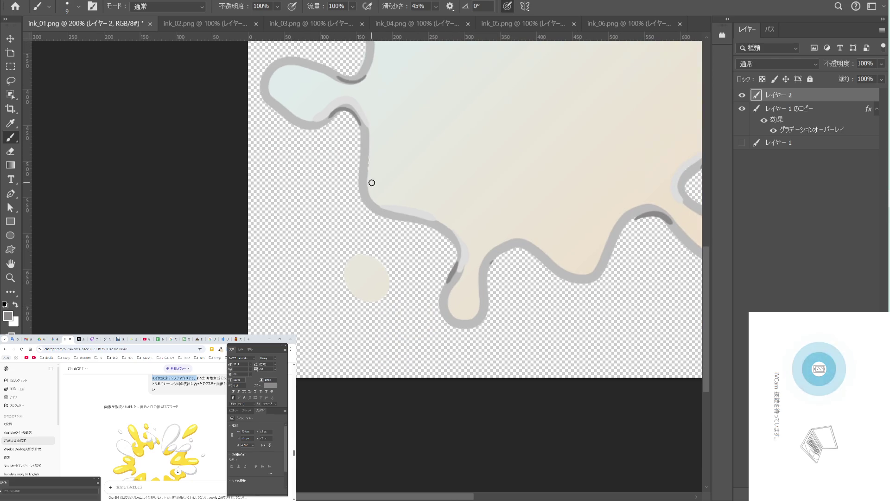
mouse_move(359, 197)
left_mouse_down()
mouse_move(371, 216)
mouse_move(334, 185)
mouse_move(357, 201)
left_mouse_up()
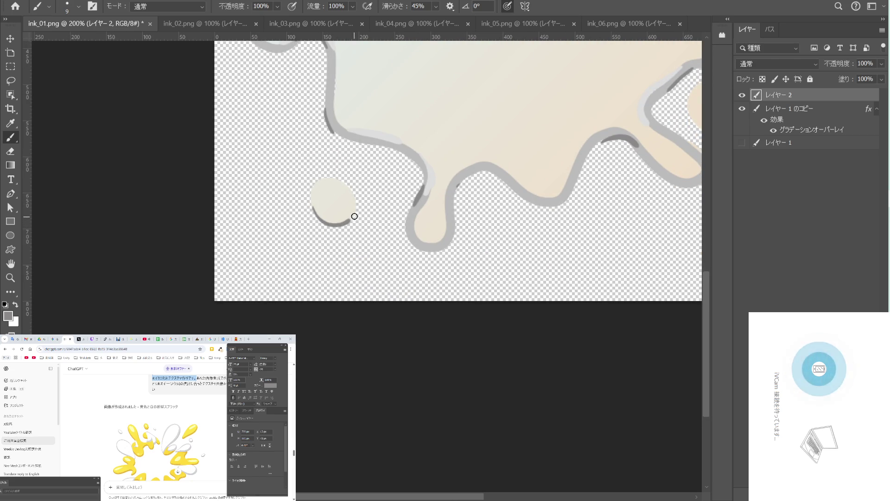
left_click_drag(445, 185, 278, 208)
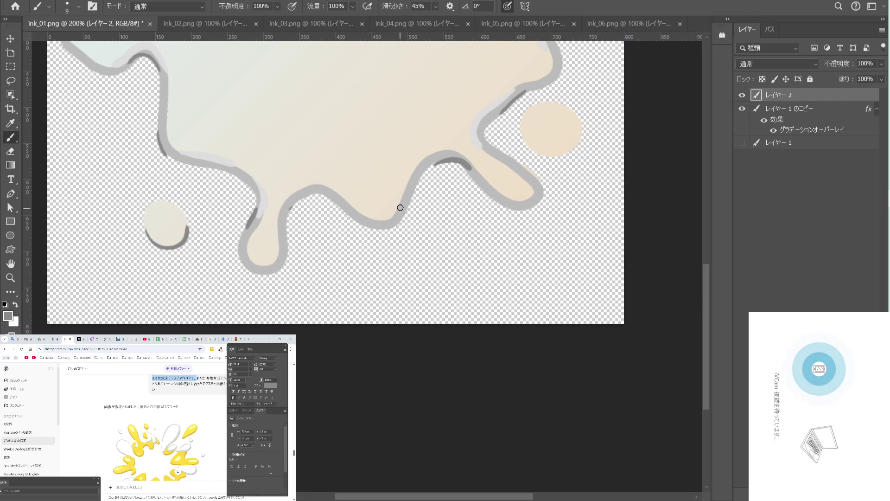
mouse_move(401, 208)
left_mouse_down()
mouse_move(379, 223)
mouse_move(386, 210)
left_mouse_up()
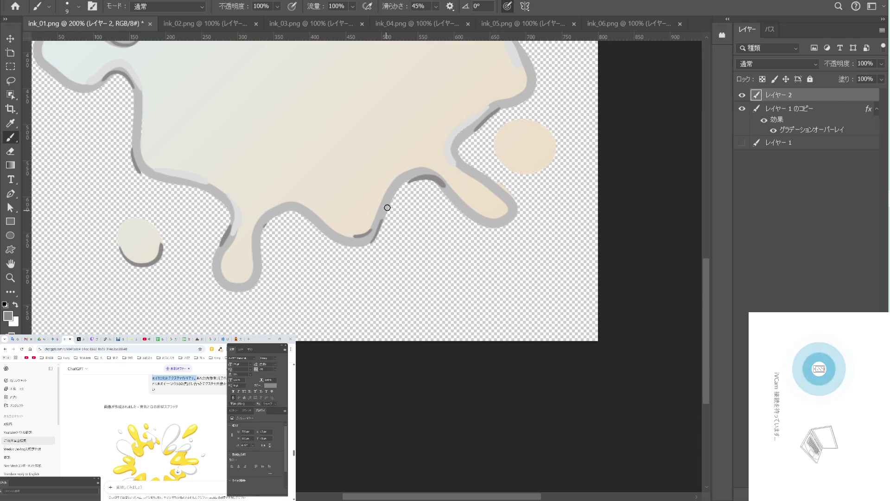
left_click_drag(447, 222, 364, 240)
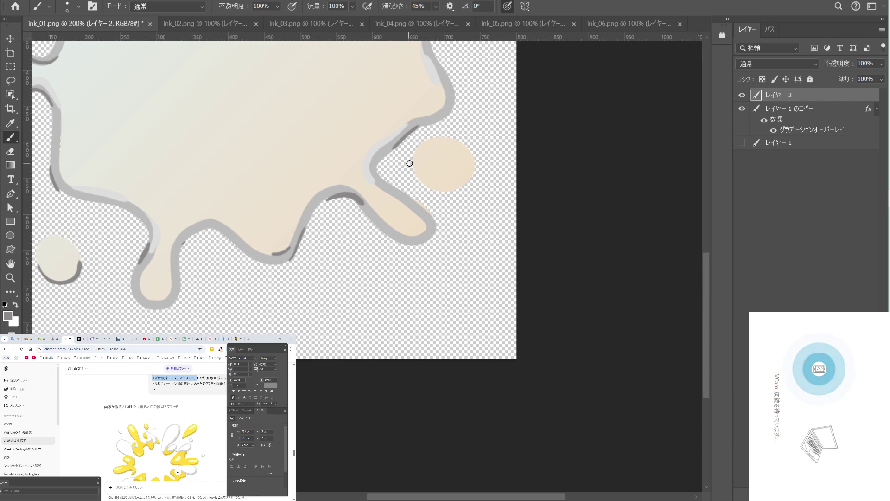
left_click_drag(416, 171, 473, 160)
Shade the right outline and the edges of the small droplets in dark grey.
scroll(431, 205, "up", 5)
scroll(437, 235, "up", 2)
scroll(477, 199, "up", 2)
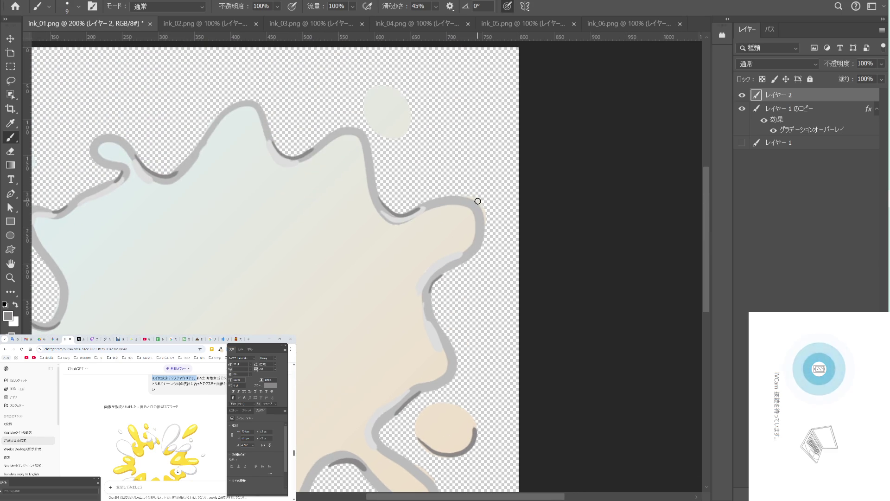
left_click_drag(461, 196, 452, 269)
scroll(427, 200, "up", 3)
scroll(427, 200, "left", 1)
mouse_move(437, 184)
left_mouse_down()
mouse_move(445, 192)
mouse_move(422, 225)
left_mouse_up()
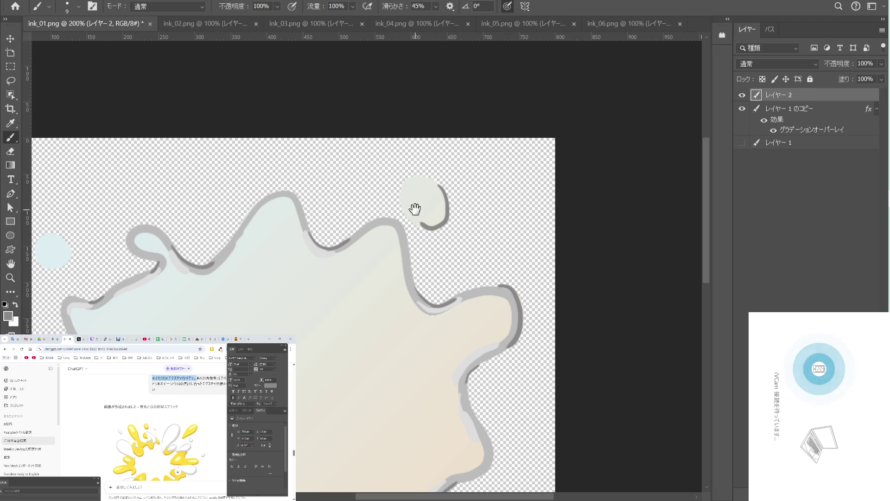
scroll(433, 181, "up", 2)
scroll(433, 181, "left", 2)
scroll(440, 222, "left", 1)
scroll(399, 221, "left", 1)
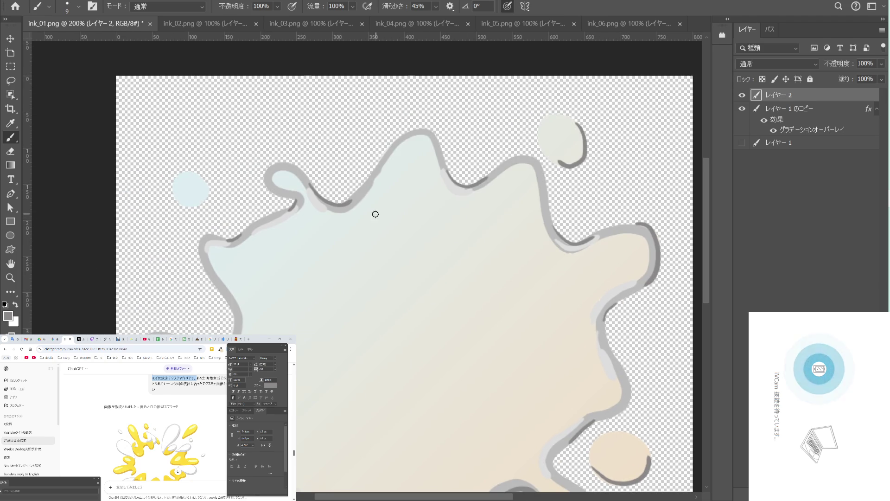
scroll(353, 208, "left", 2)
left_click_drag(266, 206, 300, 193)
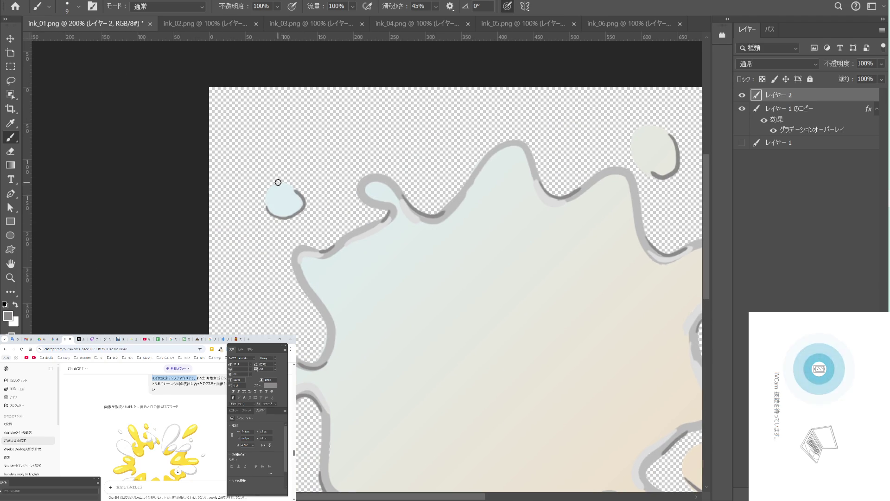
scroll(359, 218, "down", 1)
scroll(359, 218, "right", 1)
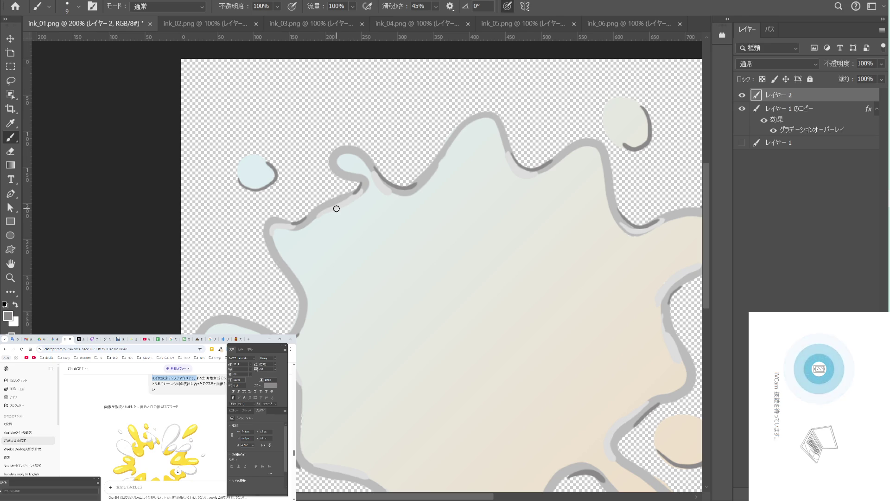
Set the brush colour to a darker grey in the Color Picker.
left_click(8, 316)
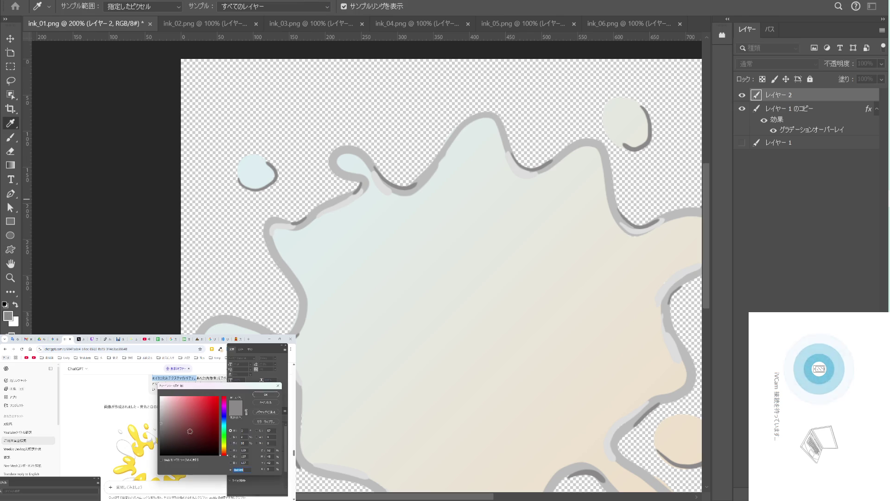
left_click(330, 243)
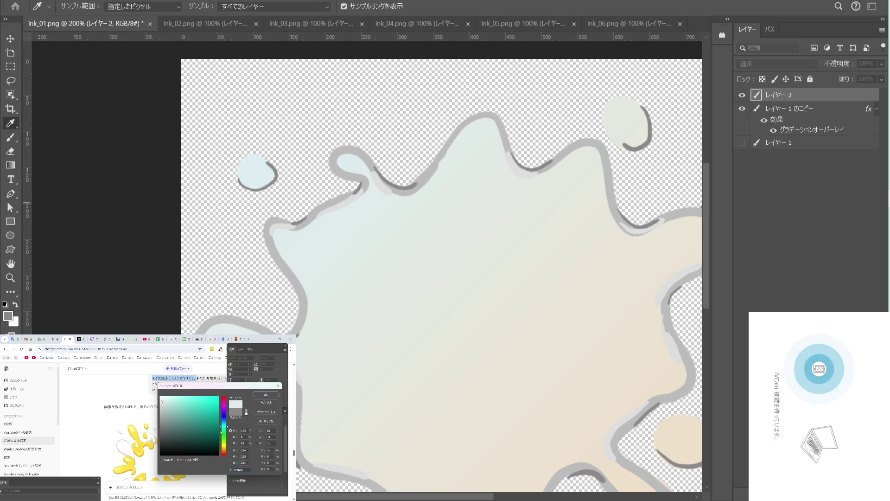
left_click(162, 417)
left_click(272, 396)
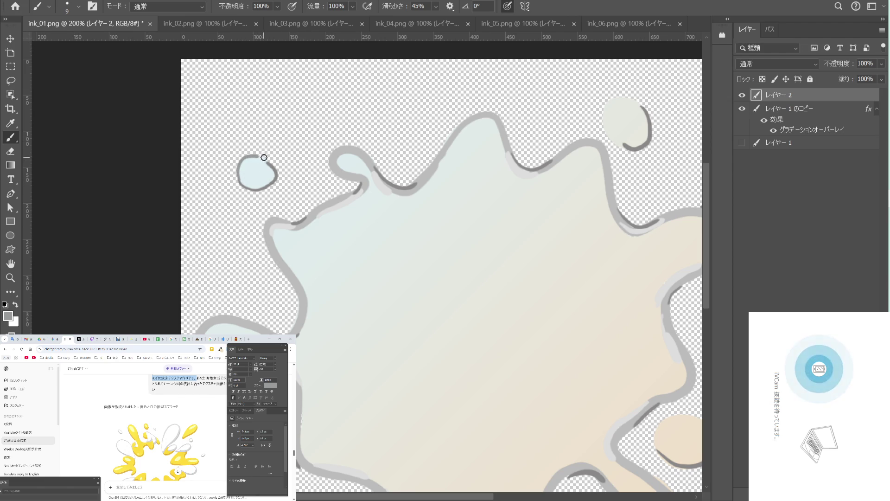
Paint a dark stroke below the small lobe, undo it, and reopen the colour picker.
left_click_drag(365, 216, 316, 196)
key("ctrl+z")
scroll(352, 187, "right", 2)
scroll(346, 204, "right", 4)
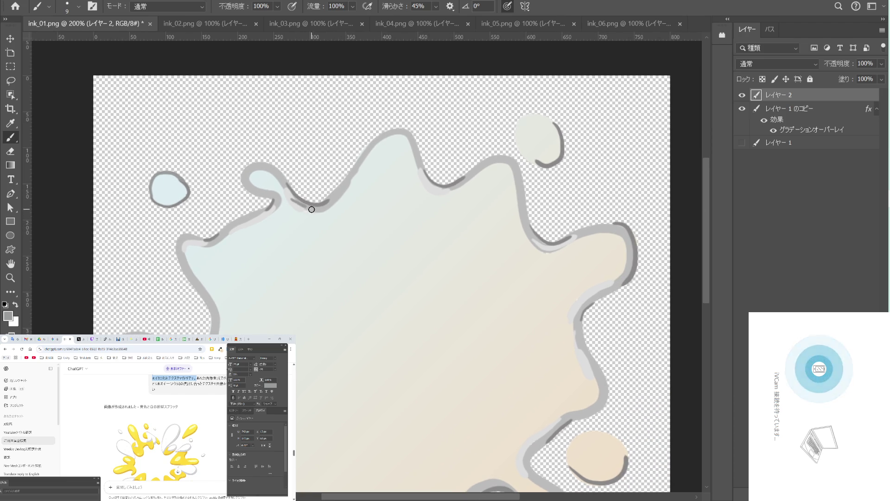
left_click_drag(350, 205, 295, 237)
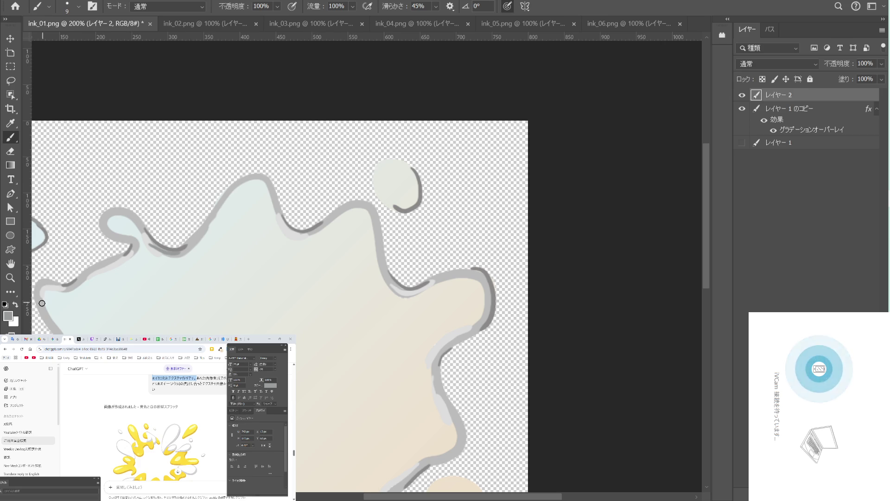
left_click(11, 315)
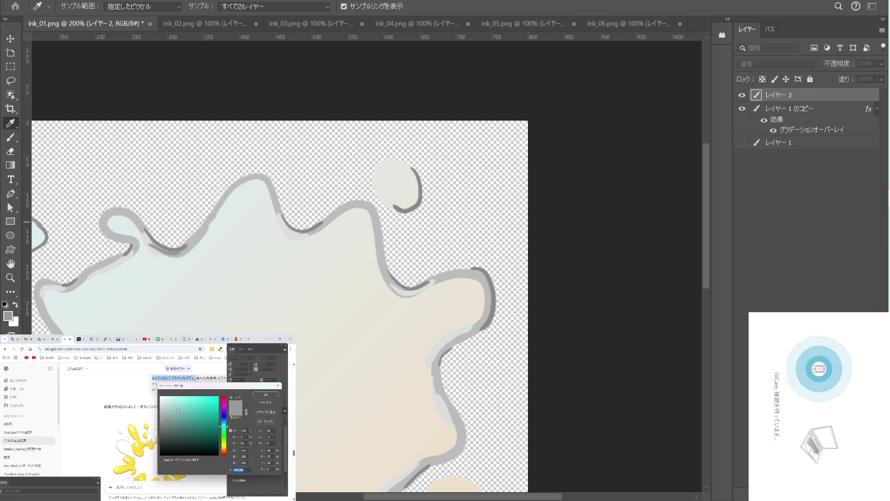
Choose a lighter grey brush colour and paint a light stroke along the splash's top-left edge.
left_click_drag(161, 414, 159, 410)
left_click(265, 395)
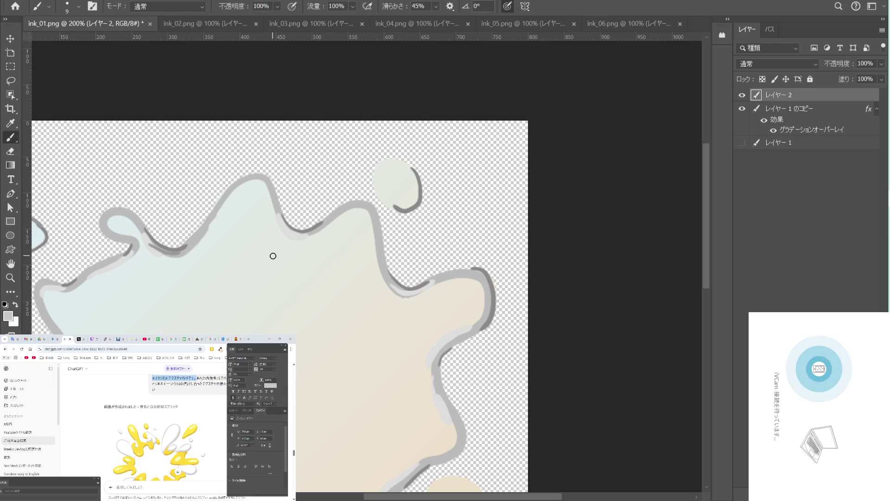
left_click_drag(392, 260, 365, 325)
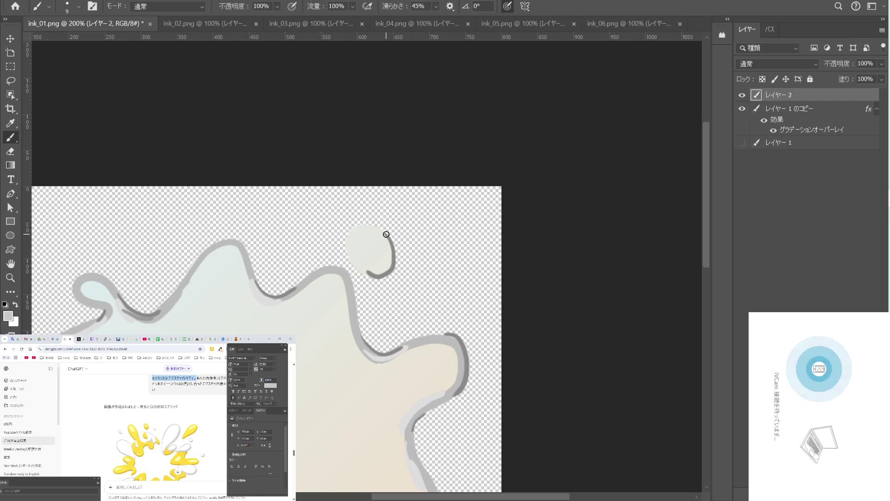
mouse_move(367, 224)
left_mouse_down()
mouse_move(346, 239)
mouse_move(354, 265)
mouse_move(381, 199)
left_mouse_up()
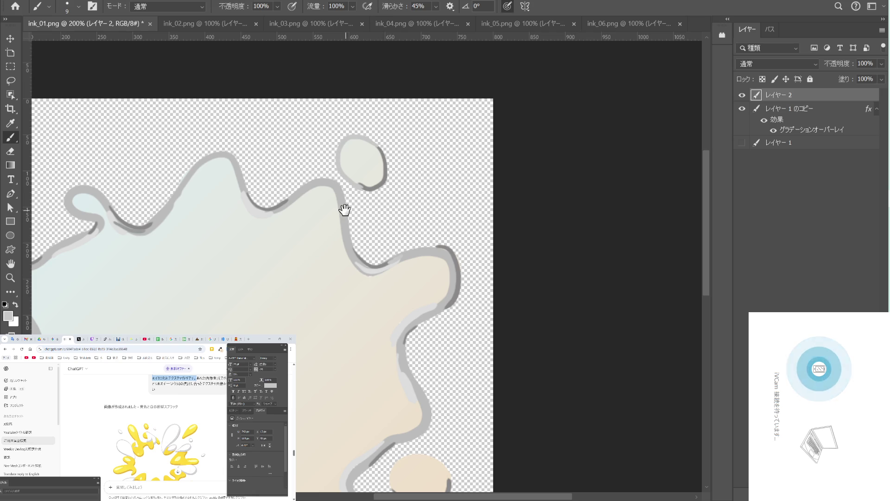
scroll(390, 234, "up", 5)
scroll(324, 251, "left", 8)
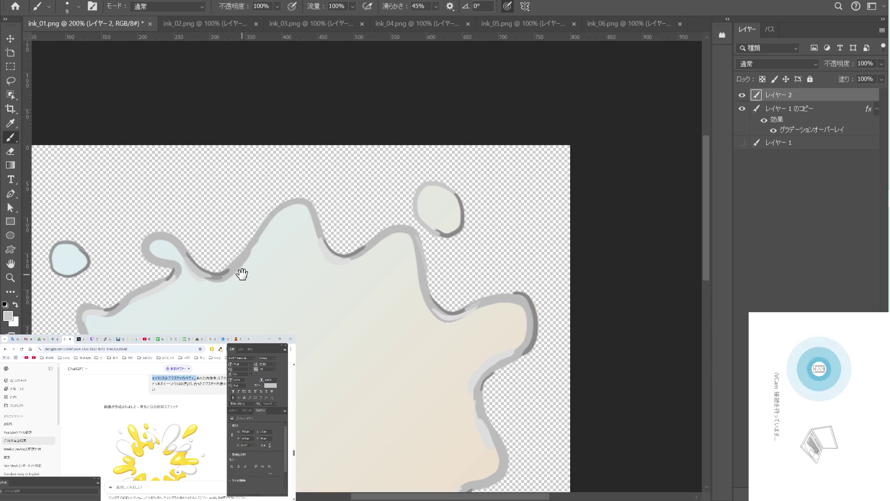
left_click_drag(306, 306, 446, 209)
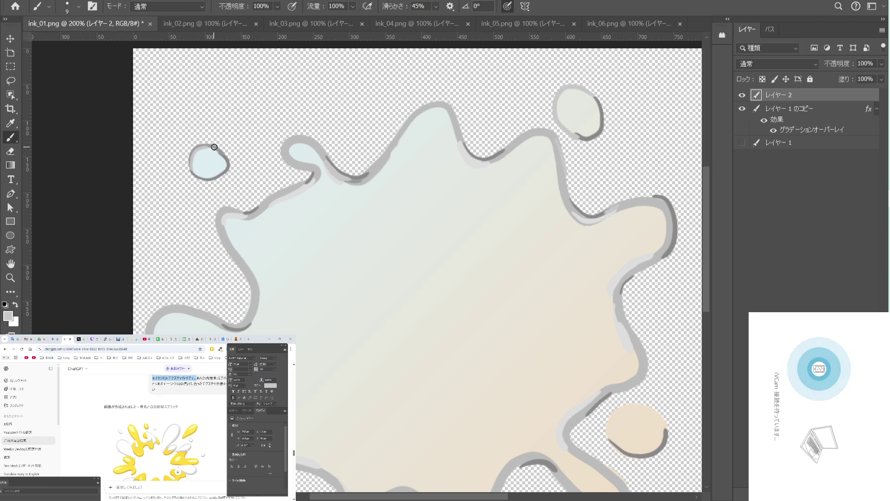
Scroll down to the small drop and paint a grey outline along its top rim.
scroll(255, 186, "down", 5)
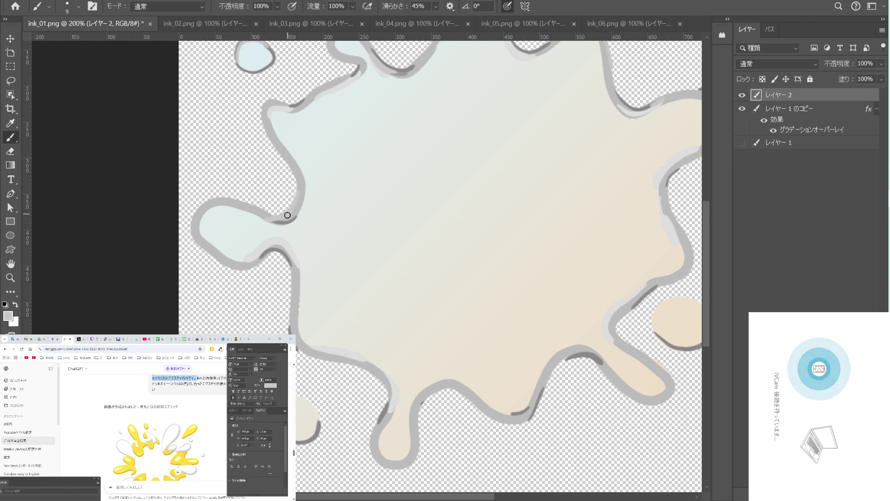
scroll(320, 207, "down", 3)
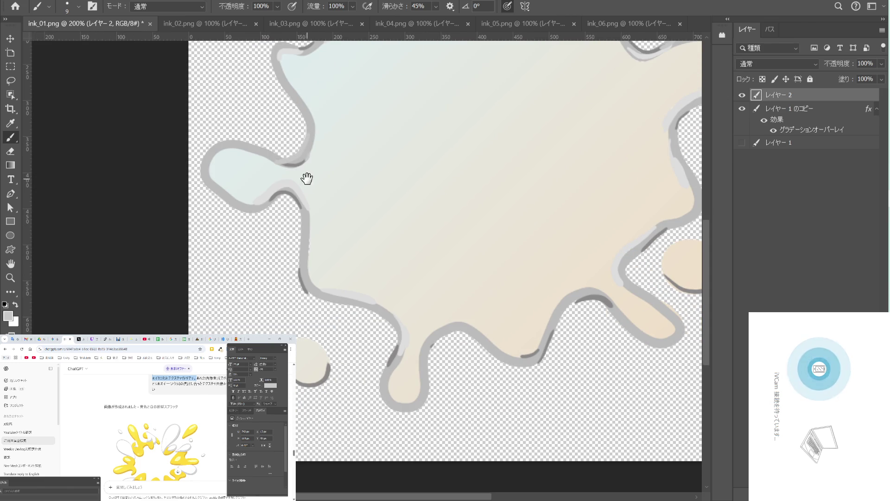
scroll(301, 171, "down", 3)
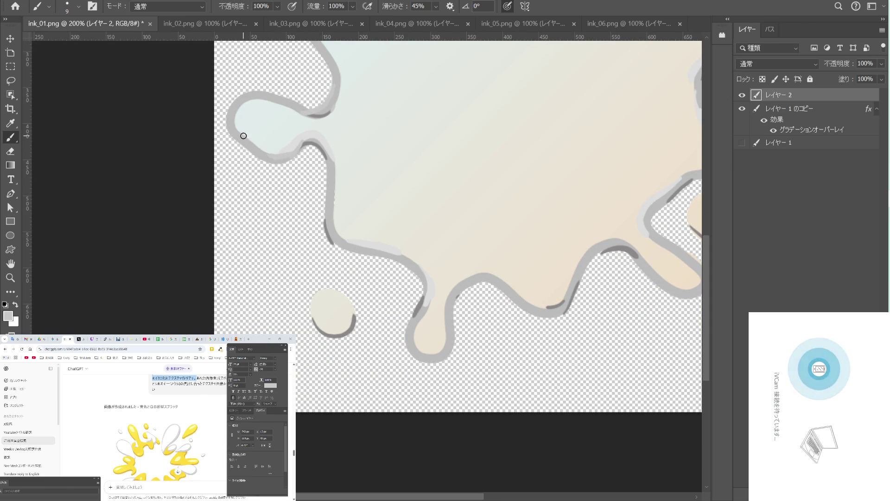
scroll(301, 200, "down", 3)
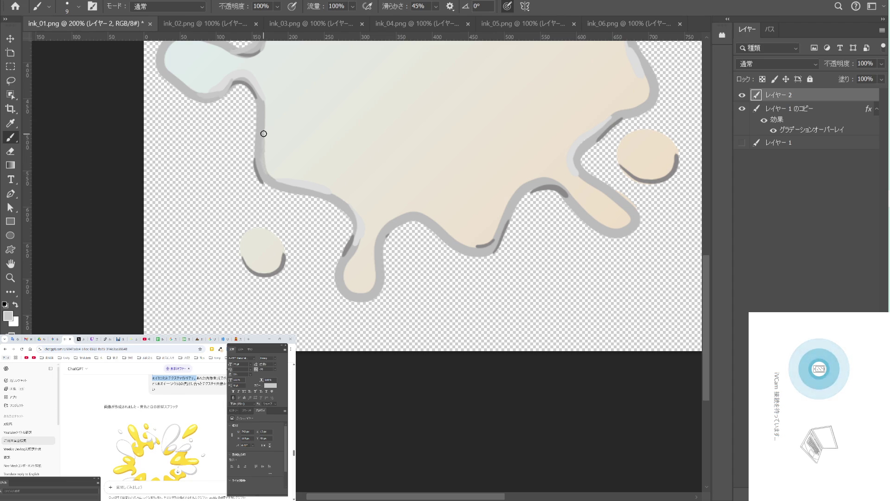
scroll(278, 171, "down", 3)
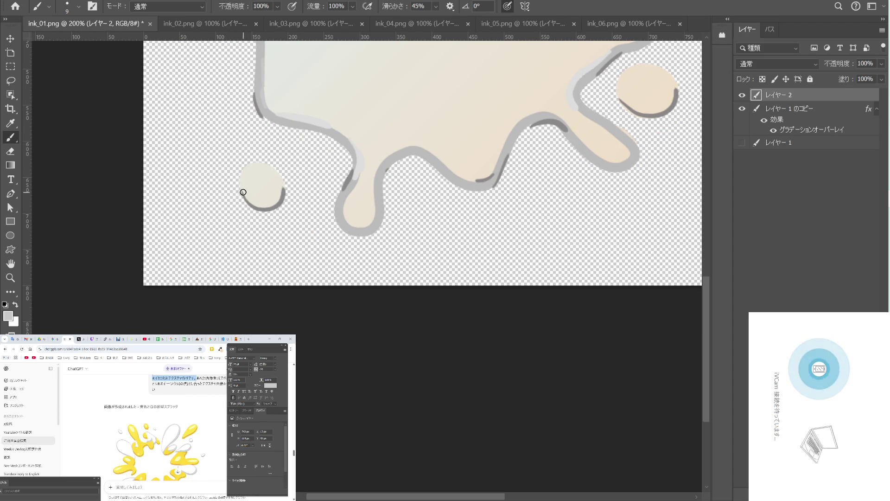
mouse_move(251, 162)
left_mouse_down()
mouse_move(272, 171)
mouse_move(284, 193)
left_mouse_up()
Draw a grey outline up the small drop's left edge and across its top.
scroll(324, 172, "right", 3)
scroll(325, 172, "up", 2)
scroll(342, 179, "right", 5)
scroll(341, 179, "up", 2)
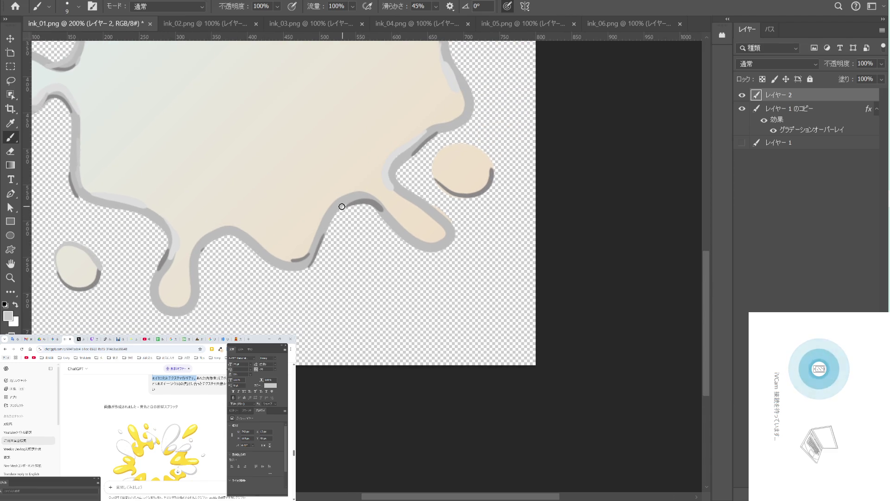
scroll(381, 200, "down", 1)
scroll(381, 200, "left", 1)
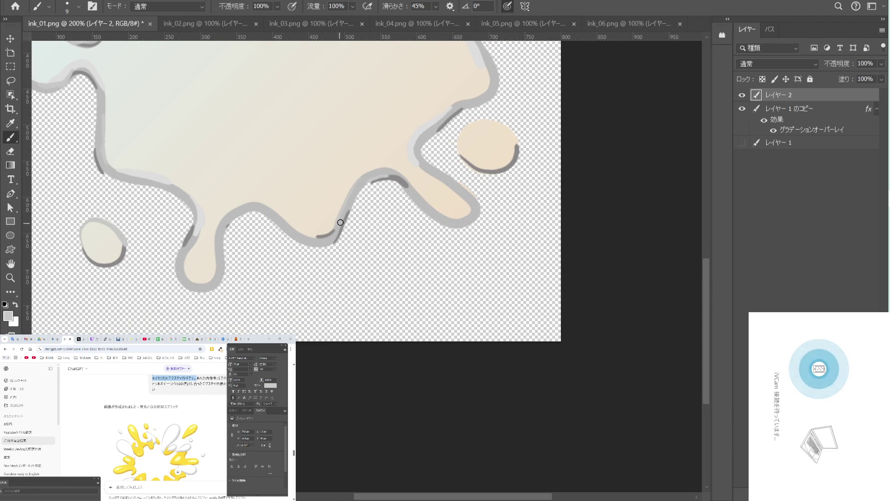
scroll(337, 227, "right", 3)
scroll(337, 227, "up", 2)
scroll(361, 202, "right", 1)
scroll(361, 201, "up", 1)
mouse_move(370, 212)
left_mouse_down()
mouse_move(404, 172)
mouse_move(419, 219)
left_mouse_up()
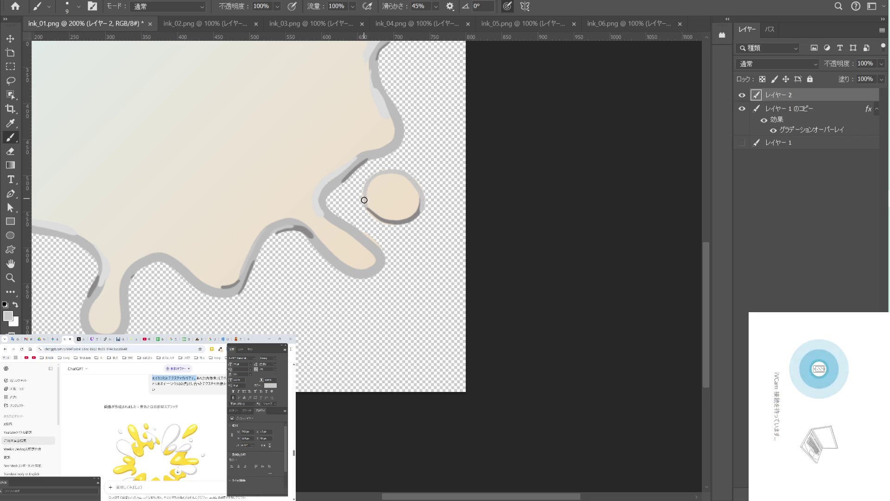
Pan back up and recentre the view on the whole splash.
left_click_drag(343, 182, 344, 194)
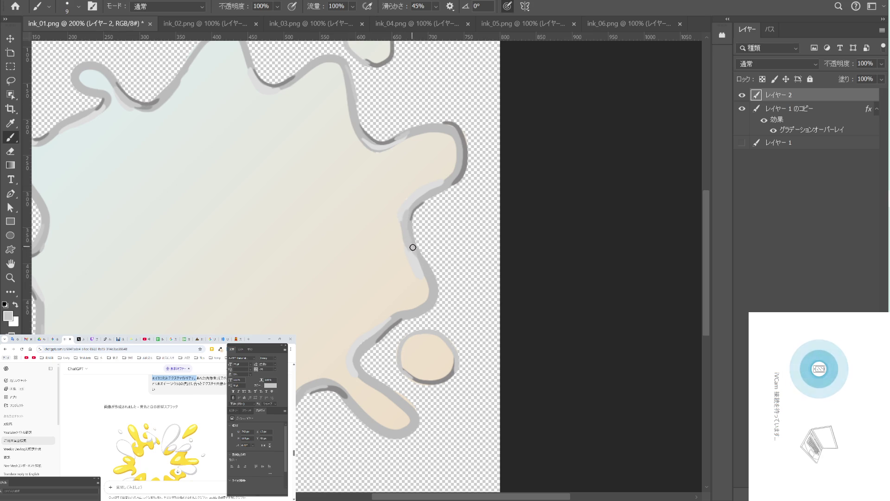
mouse_move(401, 250)
left_mouse_down()
mouse_move(378, 159)
mouse_move(421, 238)
left_mouse_up()
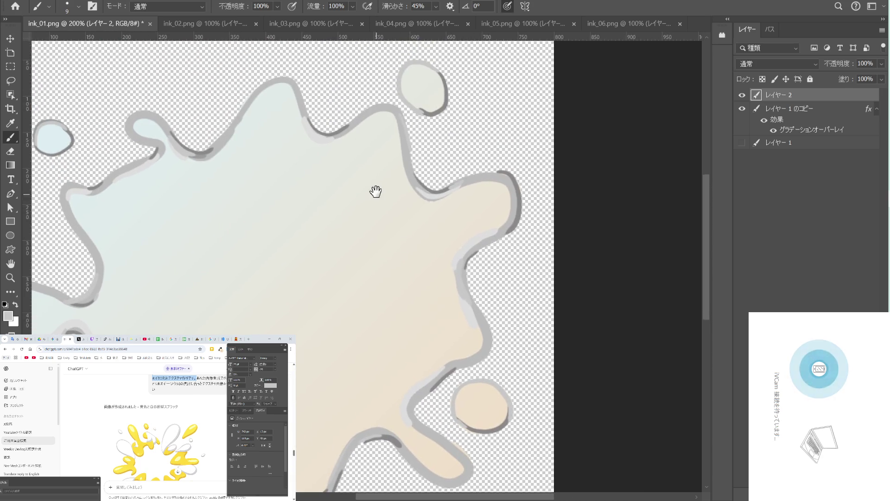
left_click_drag(377, 200, 376, 222)
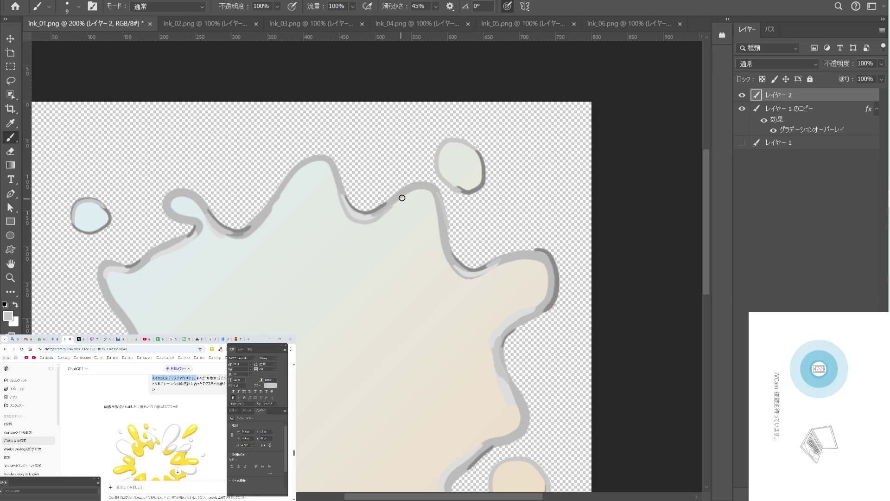
left_click_drag(405, 211, 329, 167)
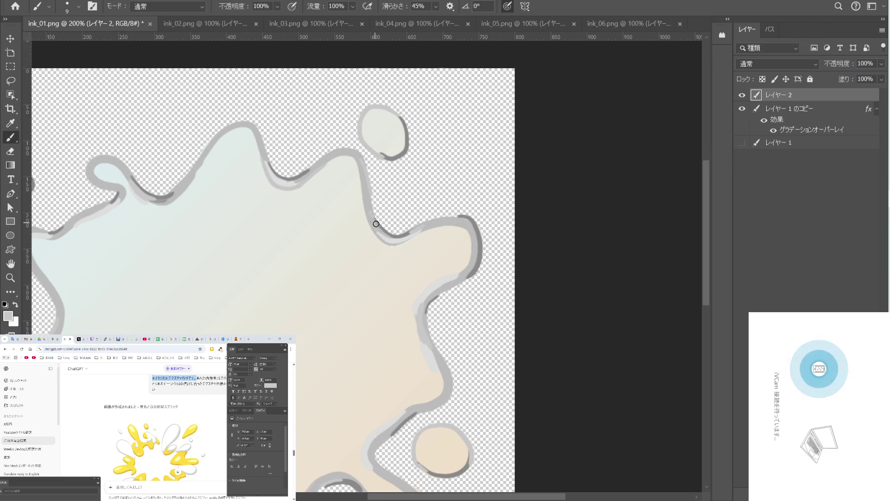
scroll(370, 163, "down", 2)
scroll(424, 213, "down", 1)
scroll(370, 201, "up", 3)
left_click_drag(387, 228, 369, 173)
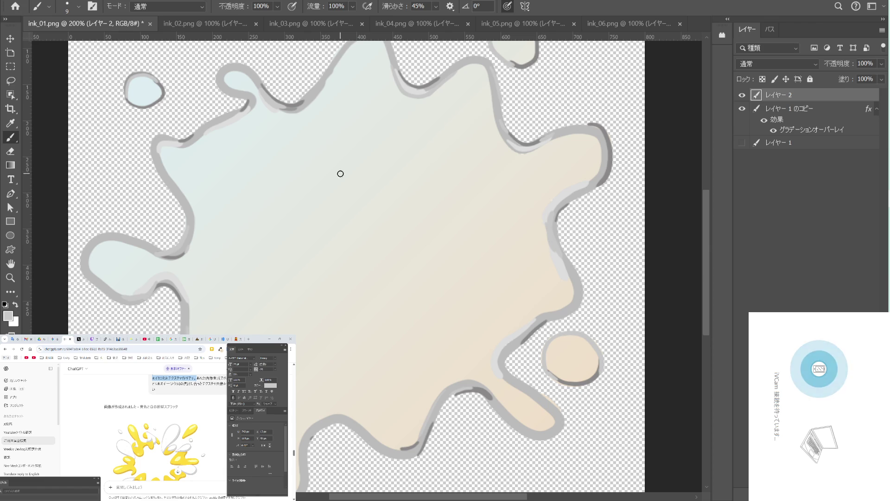
Sample the splash's pale fill and choose a near-white highlight colour.
key("i")
left_click(291, 173)
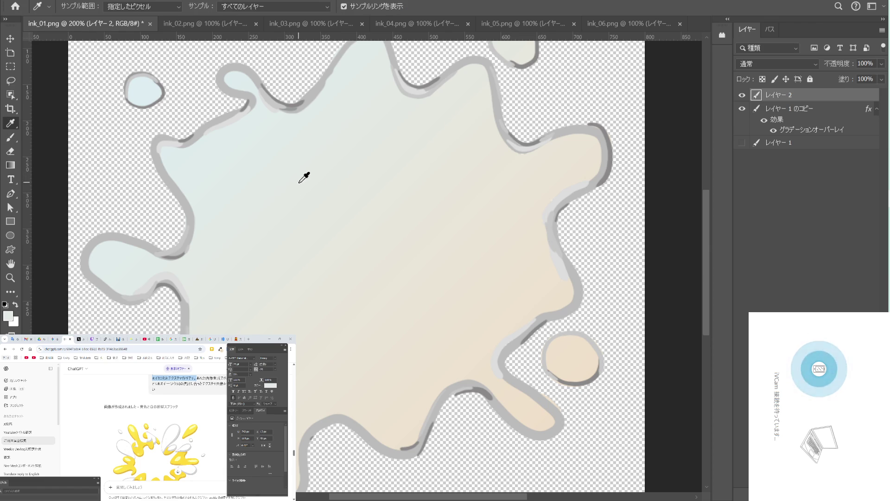
left_click(296, 187)
left_click(14, 320)
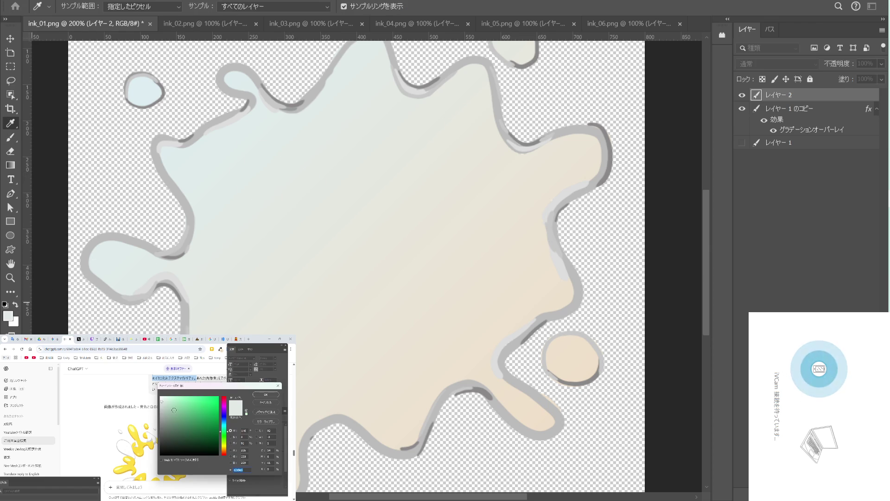
mouse_move(193, 389)
left_mouse_down()
mouse_move(338, 259)
mouse_move(344, 271)
left_mouse_up()
mouse_move(354, 339)
left_mouse_down()
mouse_move(280, 298)
mouse_move(271, 275)
left_mouse_up()
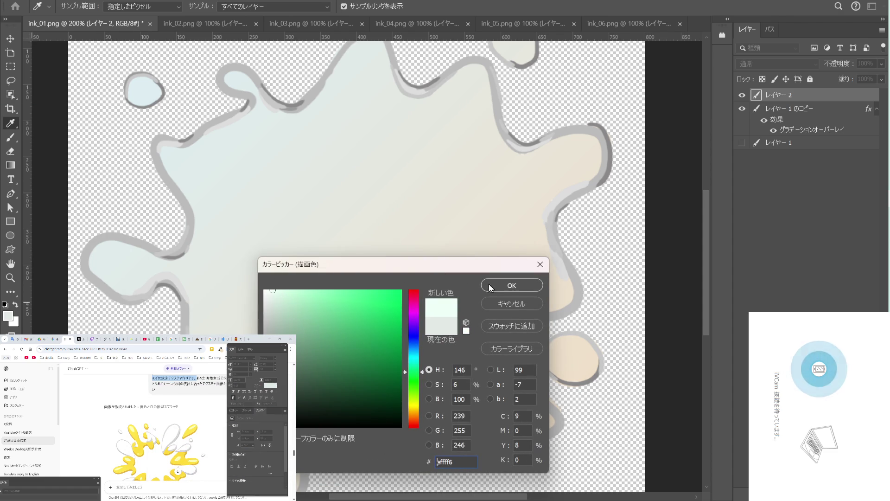
left_click(489, 285)
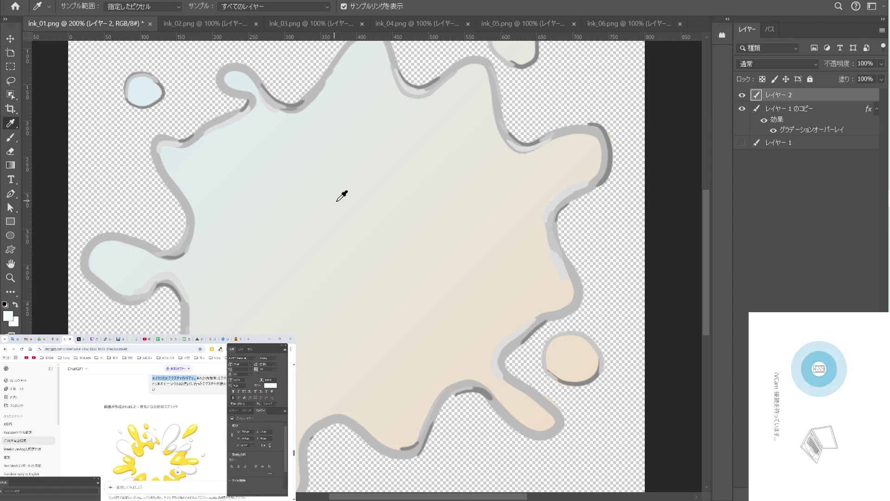
Enlarge the brush to 80 and try white highlight strokes on the upper splash, undoing them.
key("b")
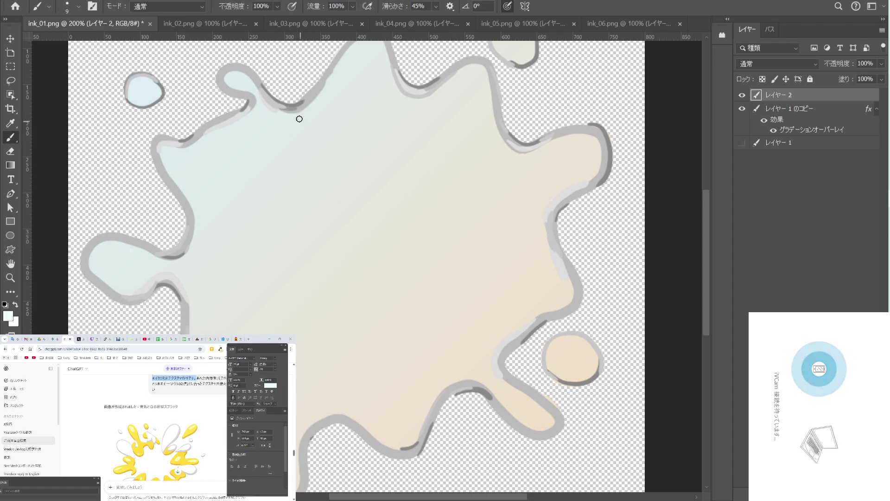
key("bracketright")
key("bracketright")
key("bracketright")
key("bracketright")
key("bracketright")
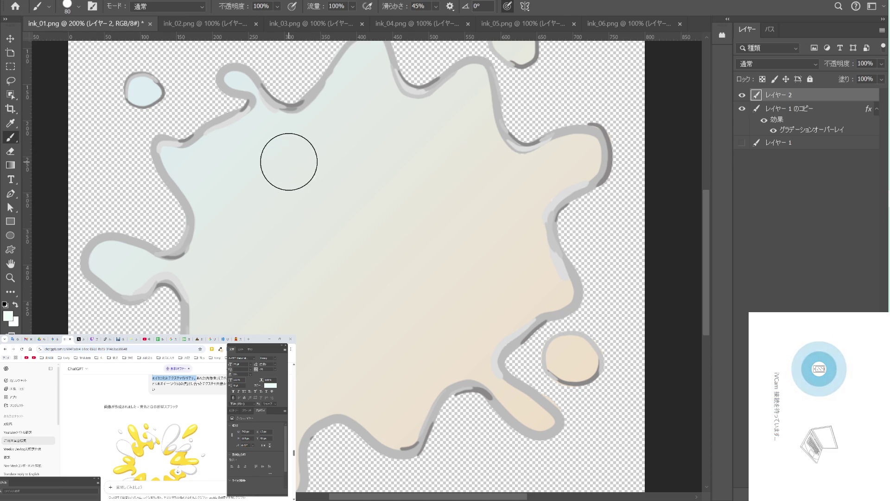
left_click_drag(357, 111, 305, 135)
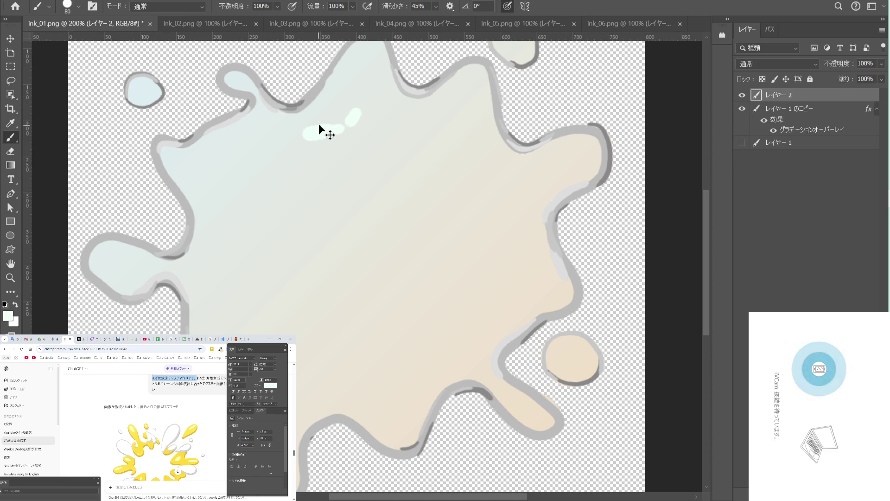
key("ctrl+z")
left_click(347, 92)
left_click_drag(343, 101, 249, 148)
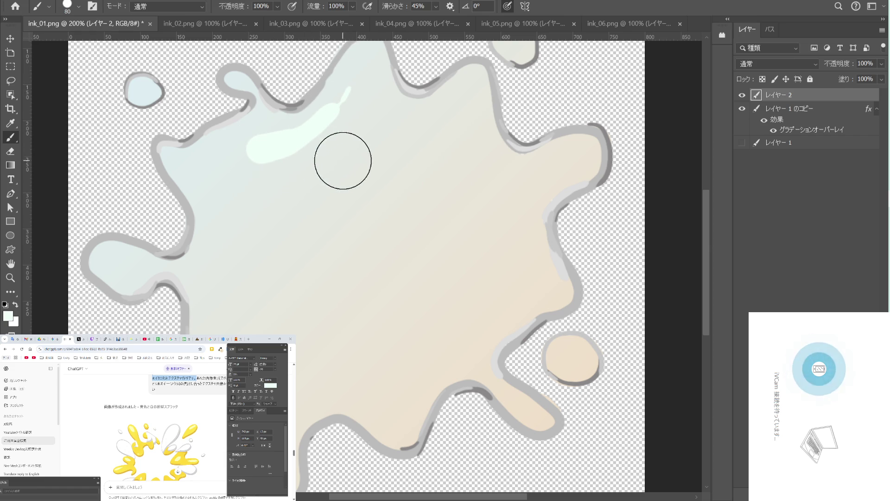
key("ctrl+z")
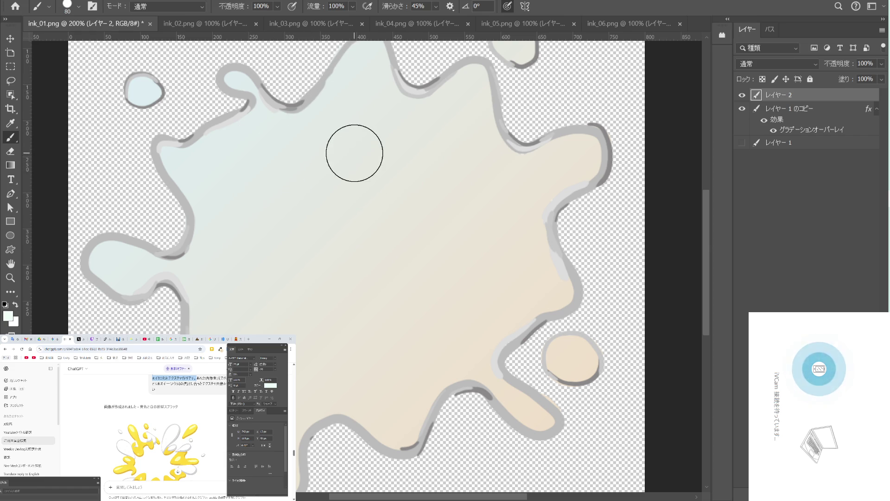
Paint white highlight strokes across the upper splash, then sample its beige fill colour.
left_click_drag(355, 153, 342, 197)
left_click_drag(340, 141, 328, 159)
key("ctrl+z")
left_click_drag(343, 120, 331, 143)
mouse_move(315, 180)
left_mouse_down()
mouse_move(340, 133)
mouse_move(256, 149)
left_mouse_up()
left_click_drag(338, 212, 308, 144)
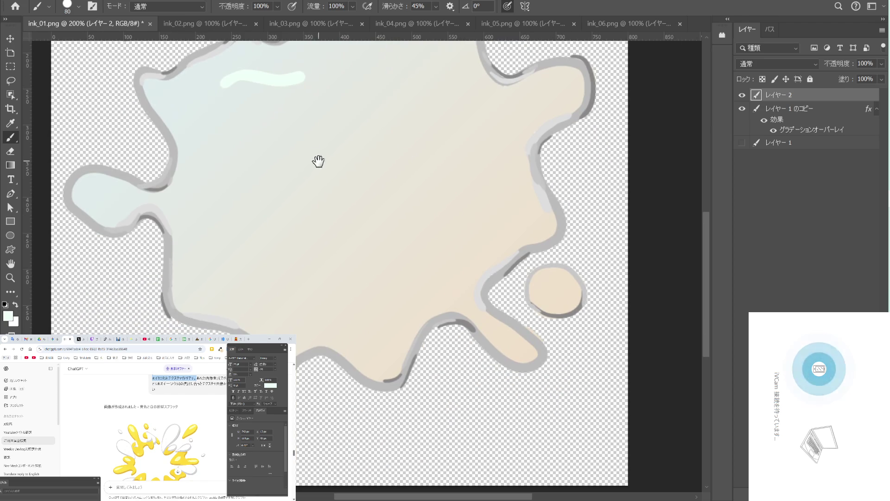
key("i")
left_click(403, 252)
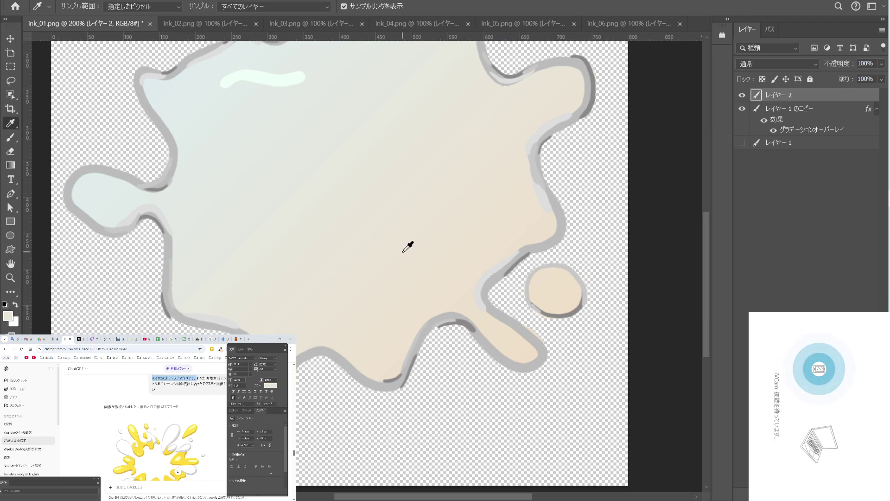
Cancel the Curves adjustment and make the beige foreground colour a paler cream.
key("ctrl+m")
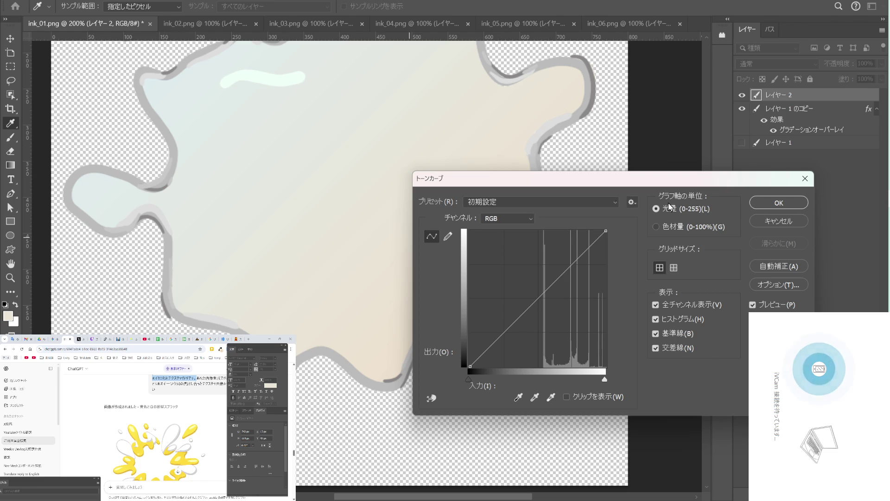
left_click(791, 221)
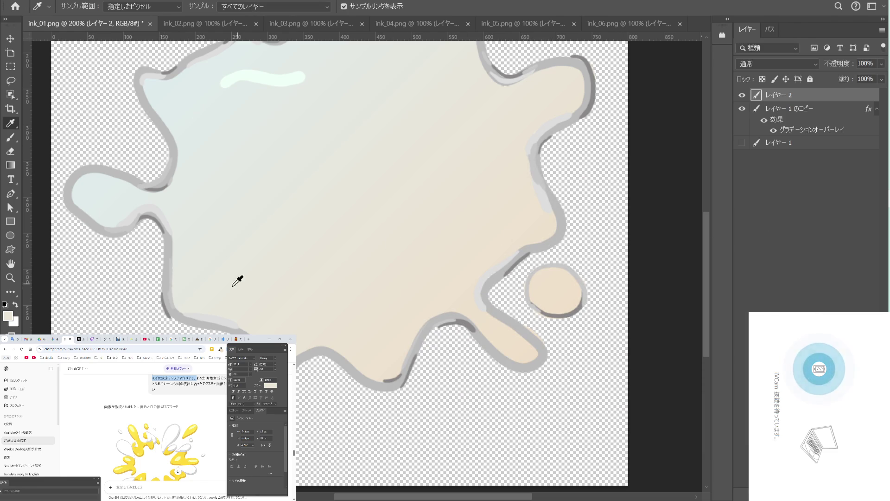
left_click(11, 315)
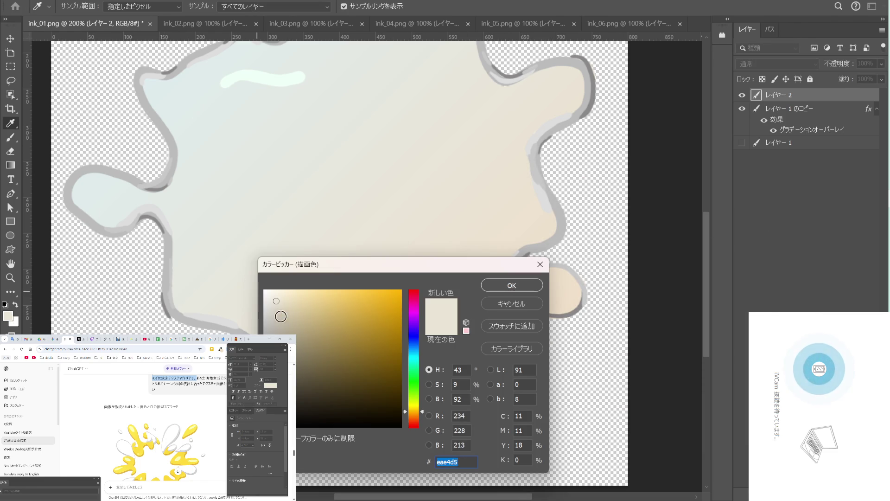
left_click(271, 302)
left_click(504, 281)
Sample another beige from the splash and lighten it to a light cream for highlights.
left_click_drag(484, 175, 485, 202)
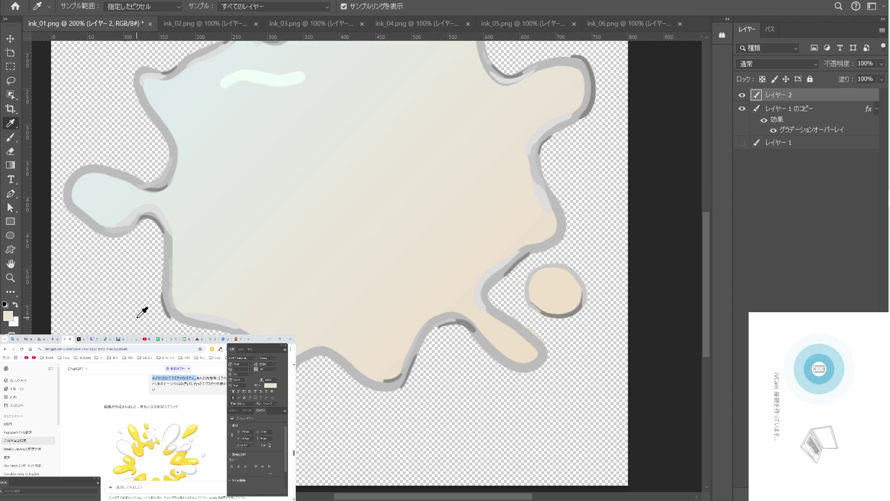
left_click(11, 315)
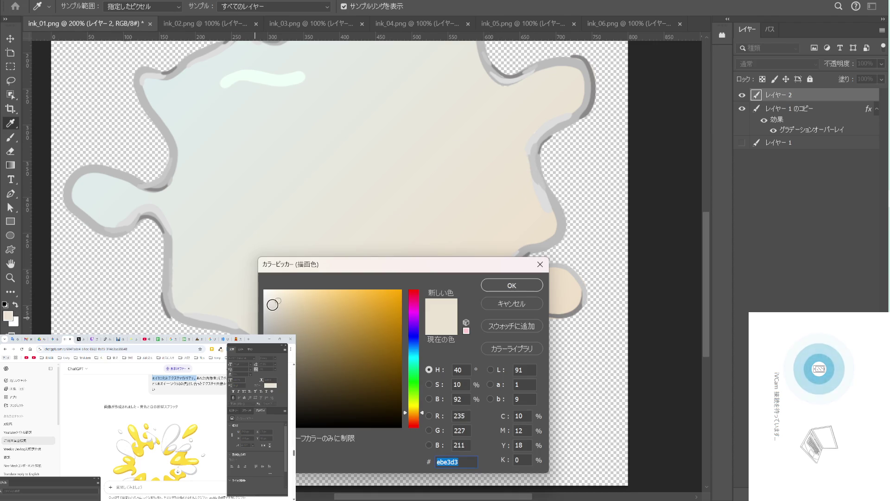
left_click(271, 296)
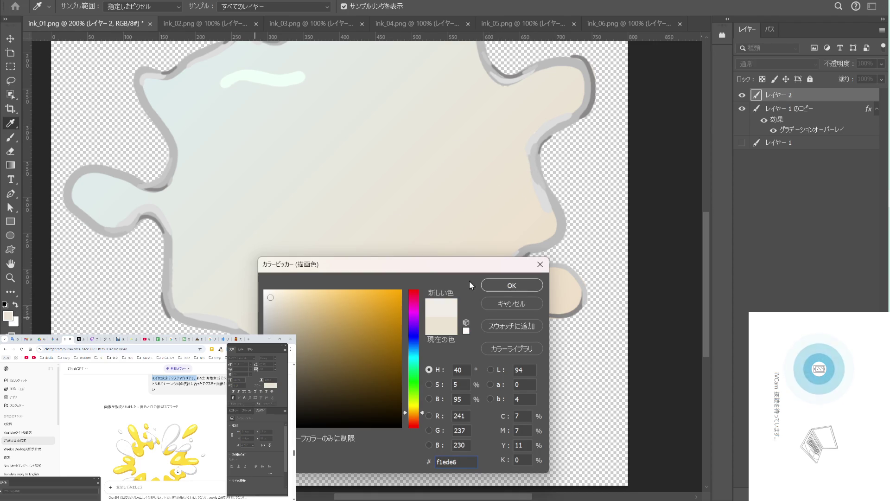
left_click(497, 283)
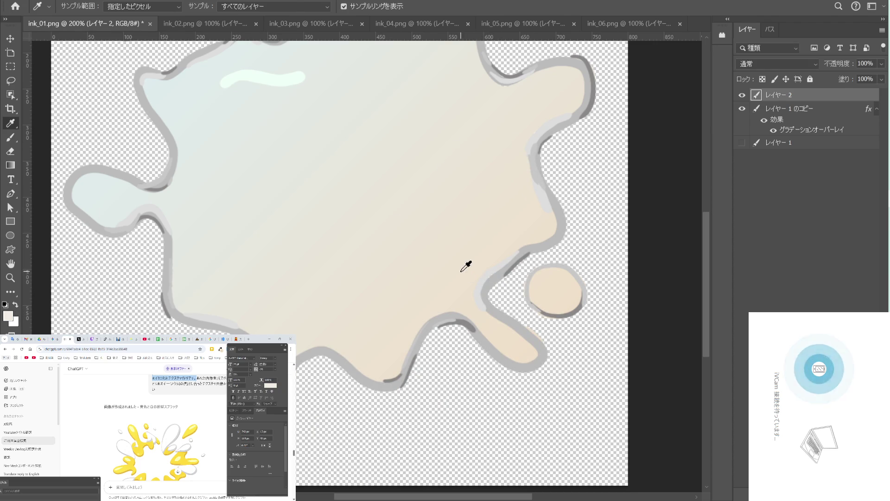
Paint cream highlight strokes on the splash's right side and a curved arc on its lower right.
key("m")
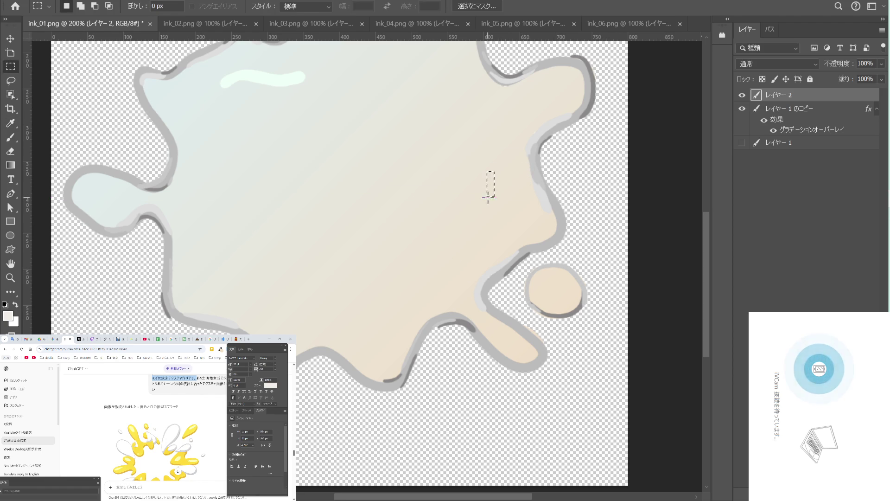
key("b")
left_click_drag(480, 181, 457, 229)
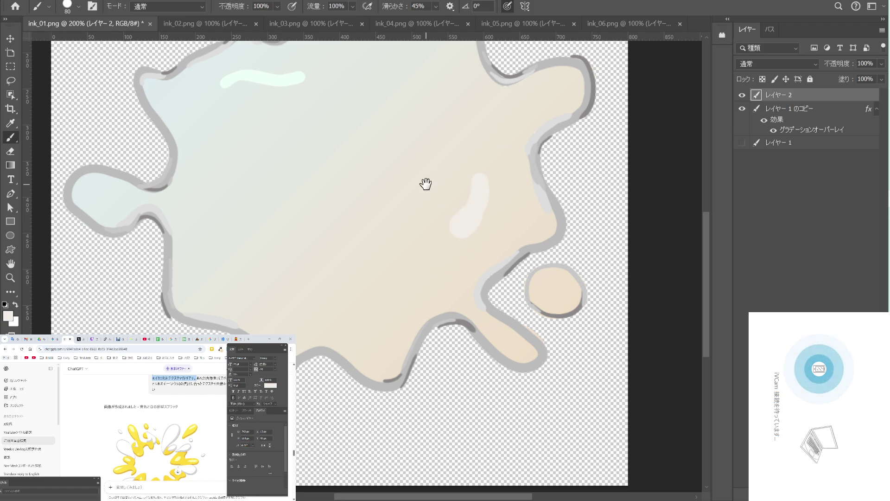
key("ctrl+minus")
key("ctrl+minus")
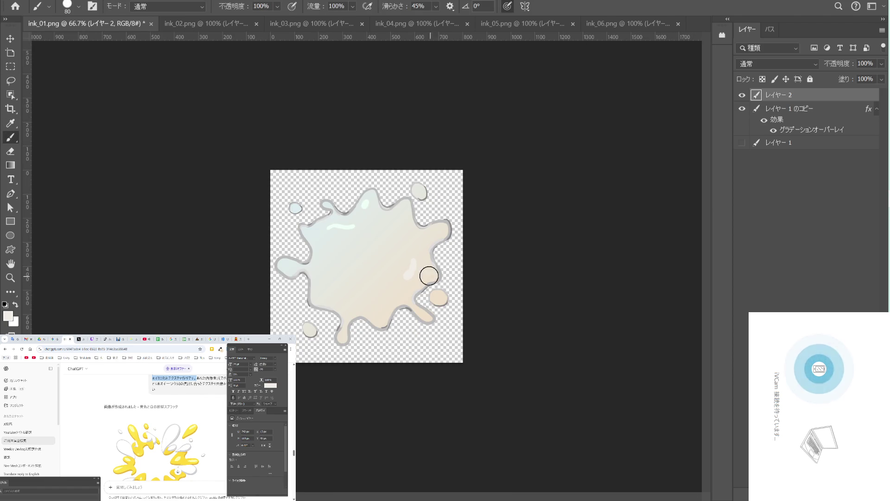
left_click_drag(411, 258, 370, 300)
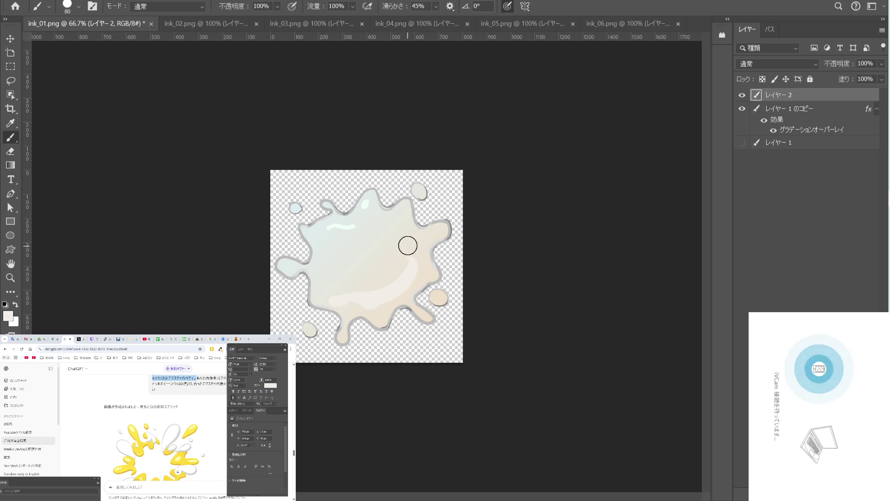
key("ctrl+plus")
key("ctrl+plus")
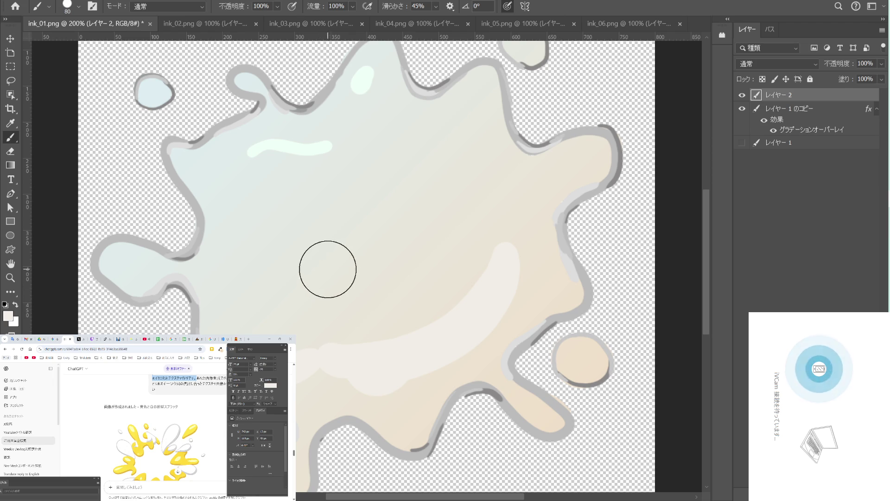
Sample the pale mint highlight colour and darken it slightly as the foreground.
key("i")
left_click(364, 82)
key("b")
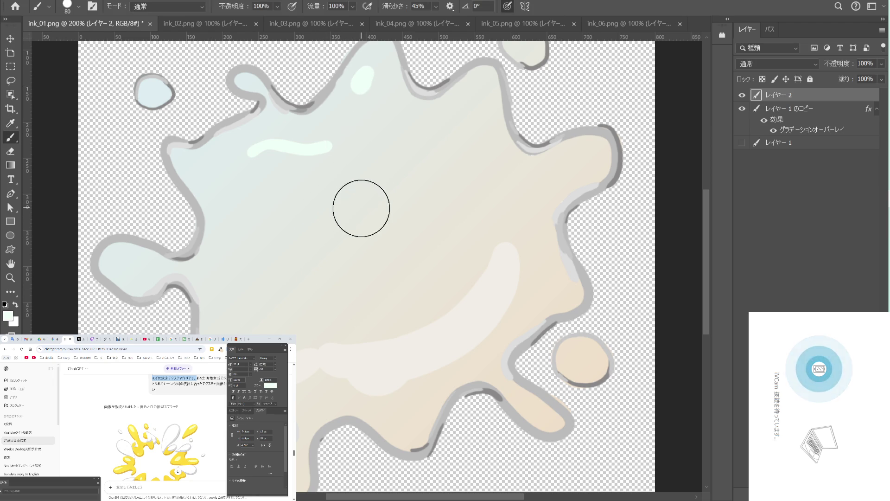
left_click(7, 317)
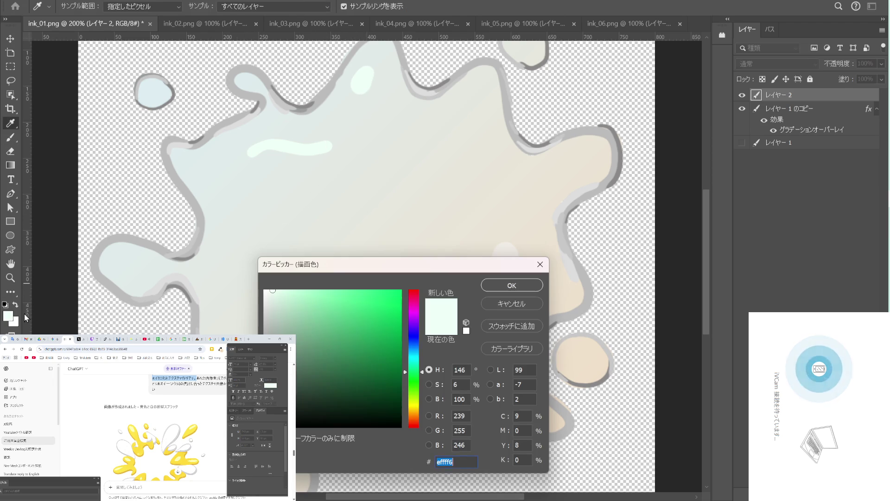
left_click_drag(270, 298, 267, 300)
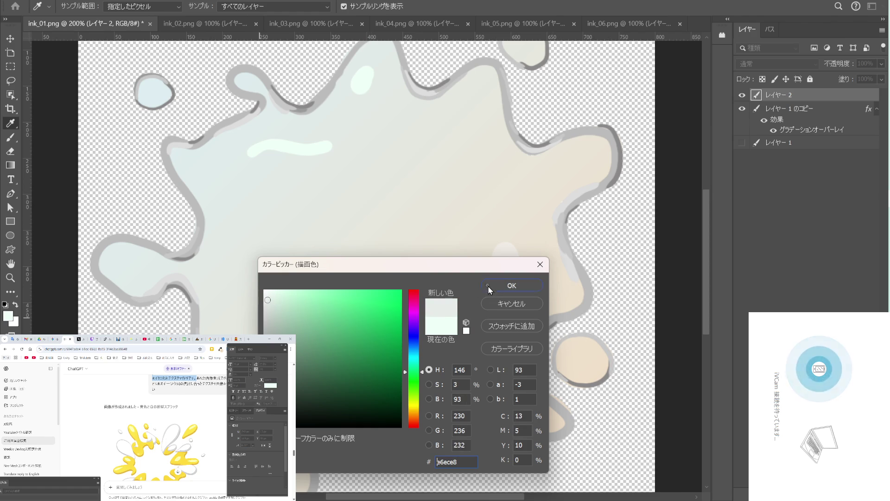
left_click(488, 285)
key("b")
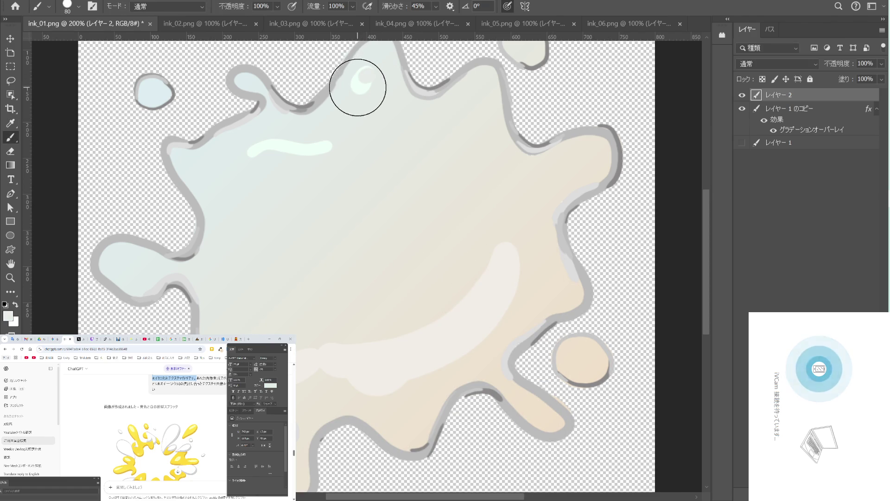
Undo the recent mint strokes and erase the mint highlight from the splash's upper left.
key("z")
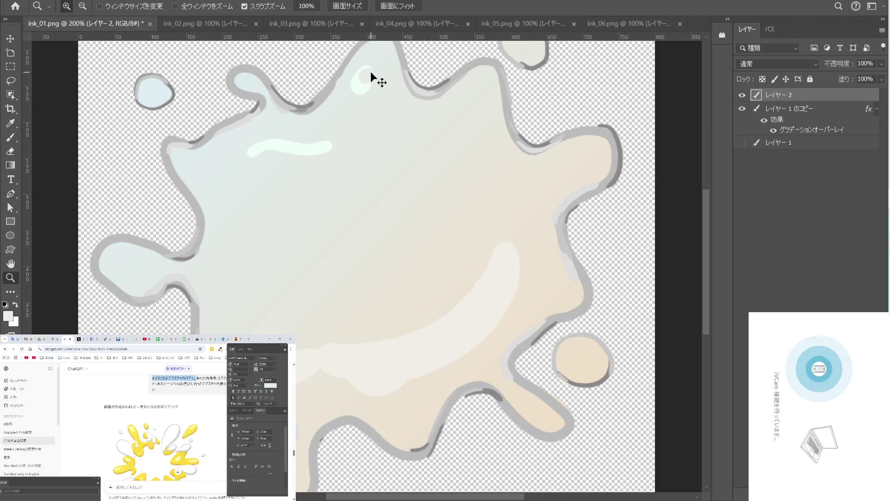
key("b")
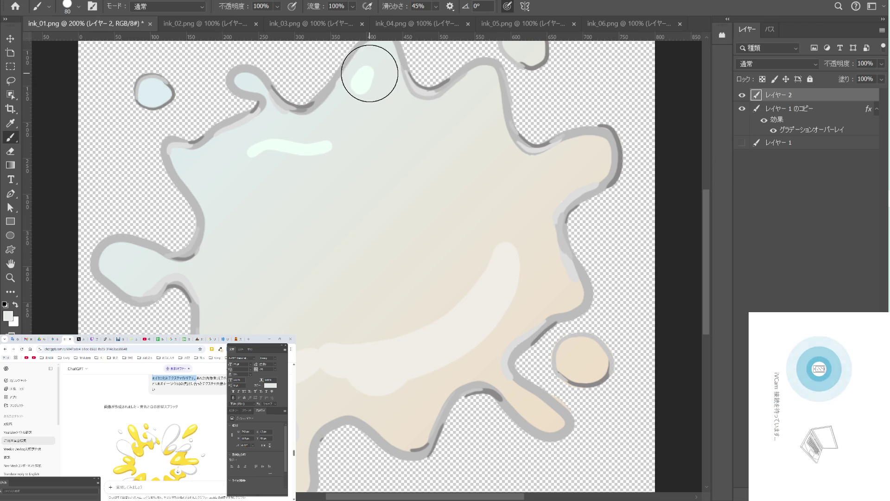
key("ctrl+z")
key("ctrl+z")
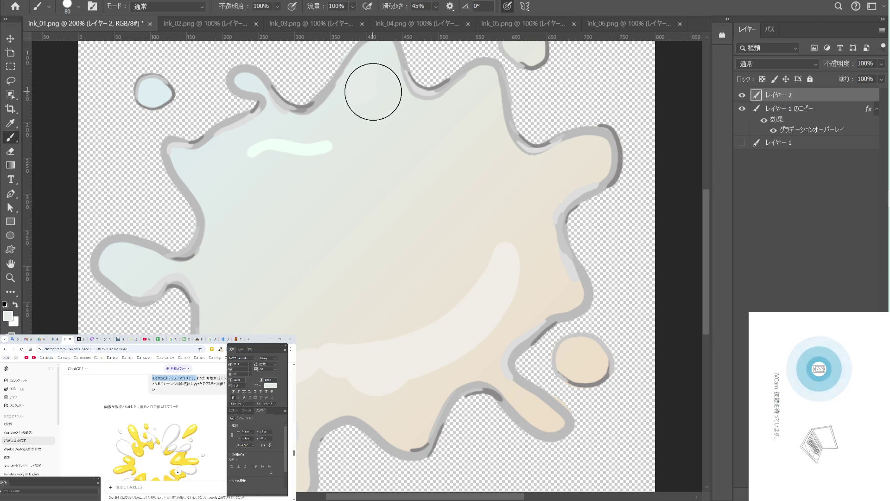
left_click_drag(337, 142, 254, 148)
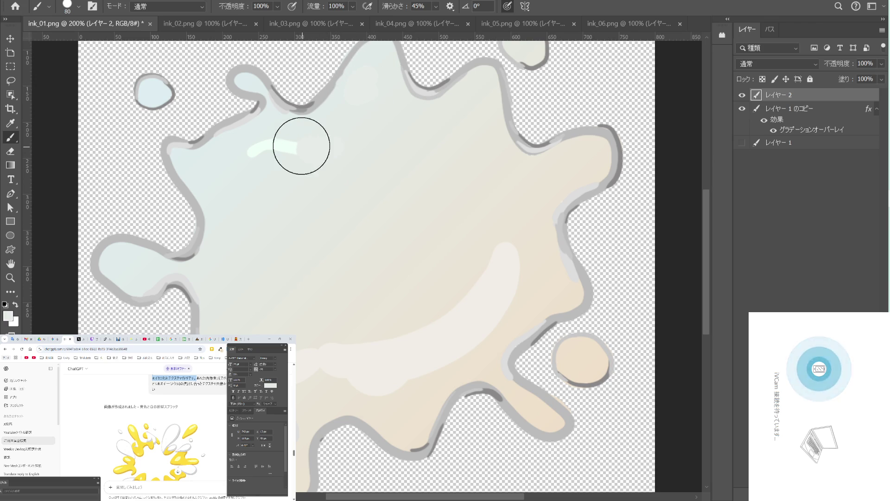
Zoom out and open the layer's blend-mode dropdown to preview darkening modes.
key("ctrl+minus")
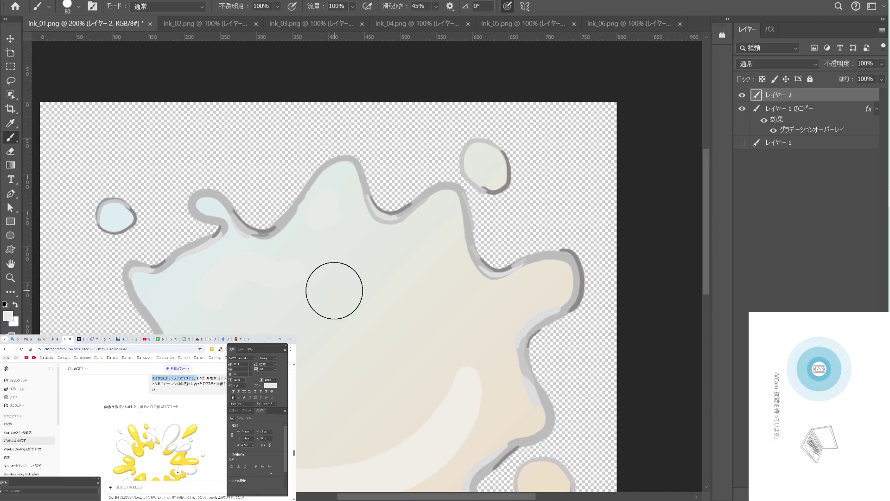
key("ctrl+minus")
key("ctrl+minus")
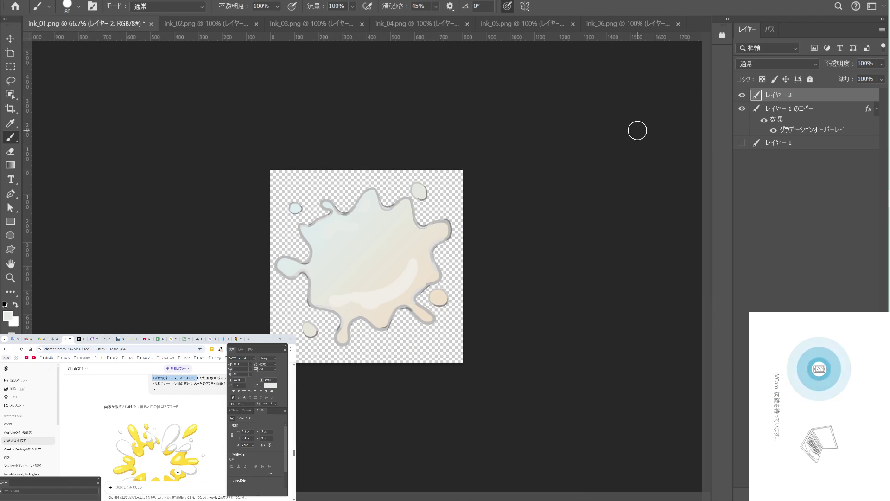
left_click(814, 62)
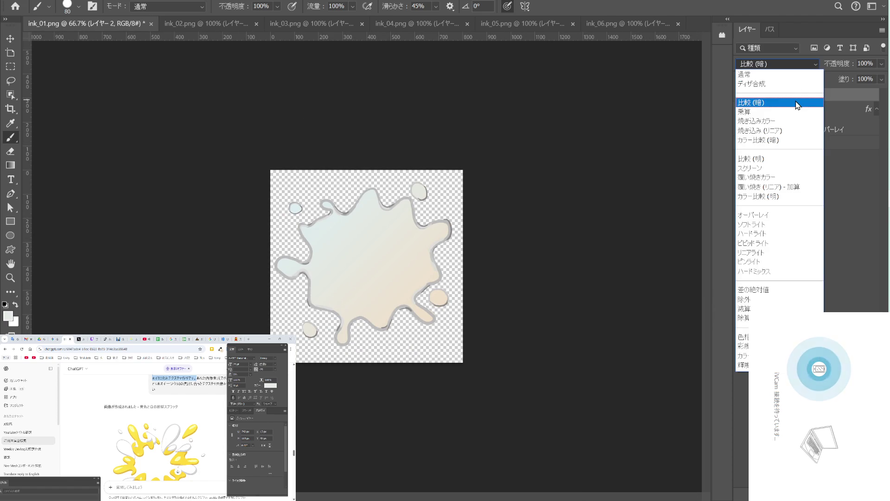
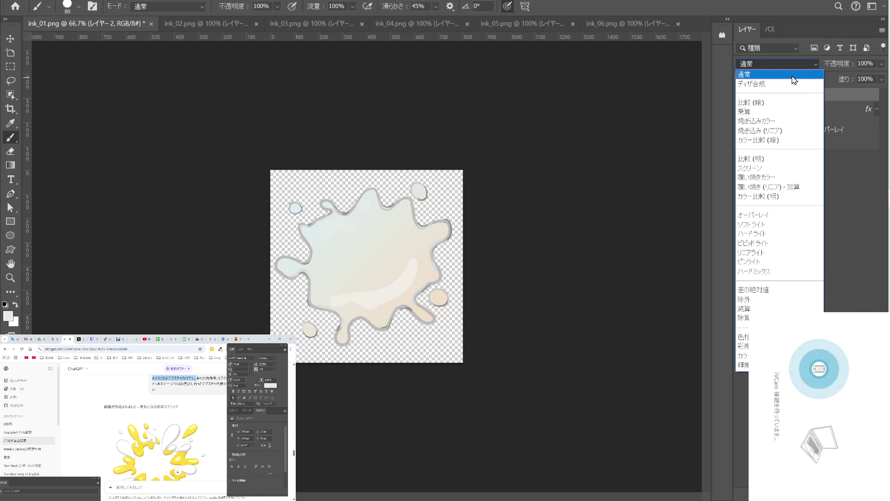
Zoom in on the splash and undo the stray blend-mode change and accidental dab.
left_click(861, 205)
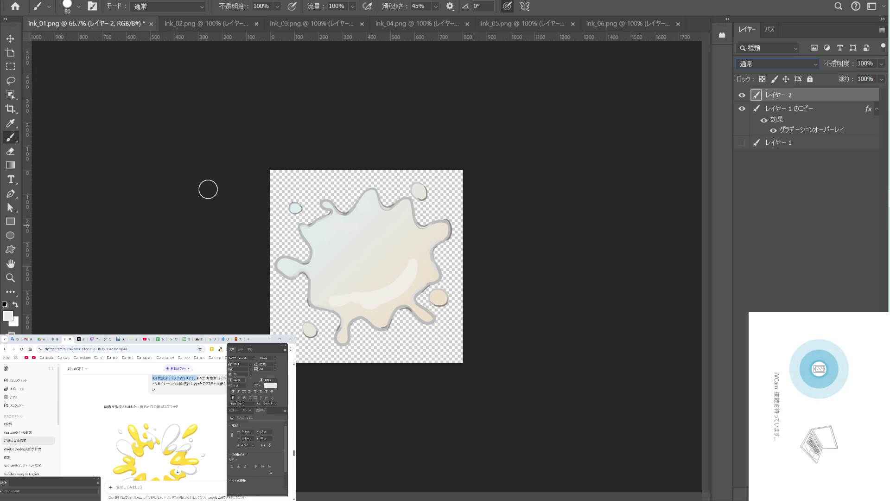
key("ctrl+plus")
key("ctrl+plus")
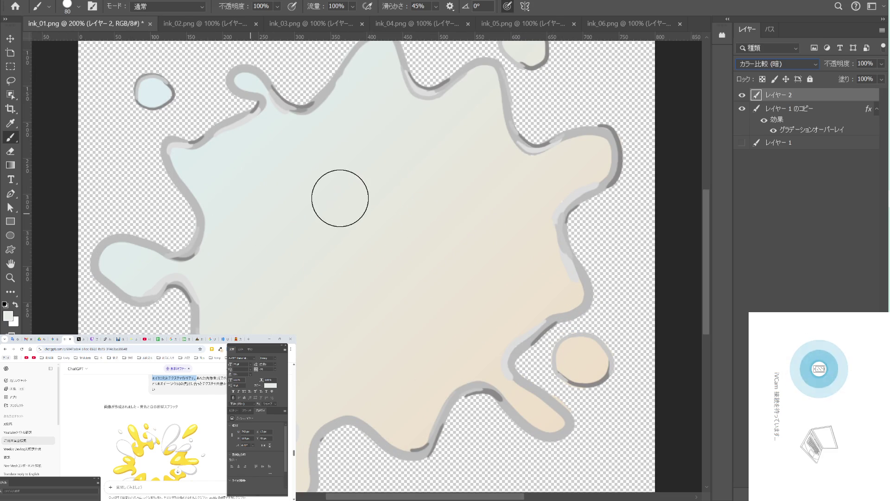
key("ctrl+z")
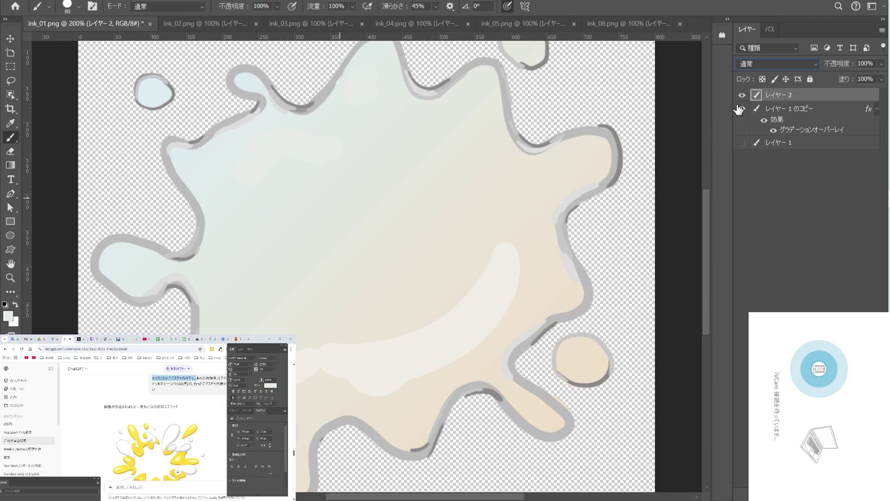
left_click_drag(508, 249, 508, 263)
key("ctrl+z")
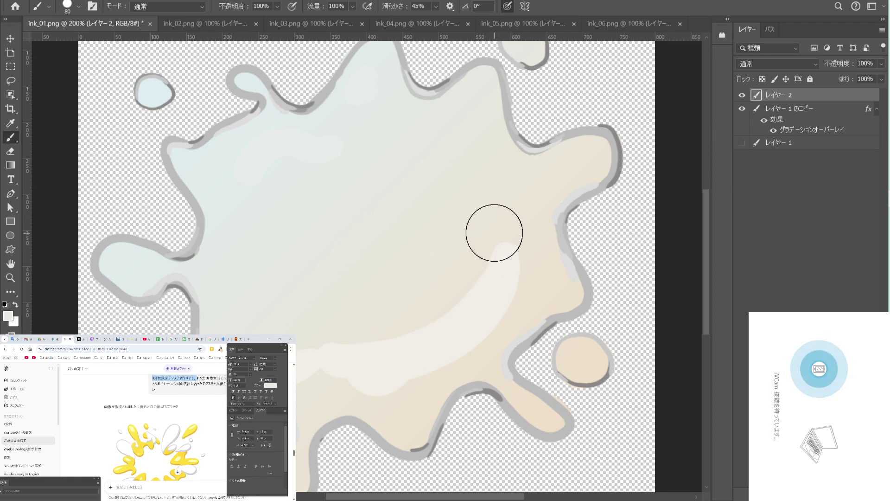
Erase the white highlight arc on レイヤー 2 with an 80 px eraser, returning to 100% view.
key("e")
left_click_drag(489, 252, 493, 279)
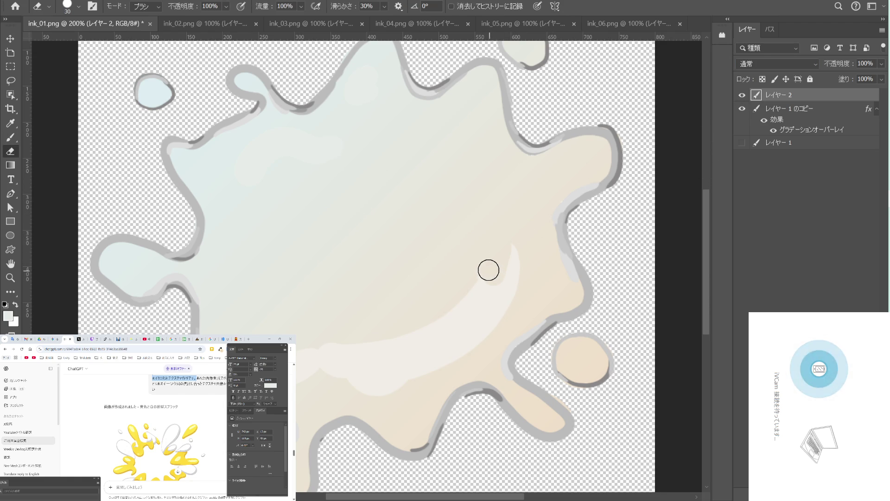
key("bracketright")
key("bracketright")
key("bracketright")
left_click_drag(502, 262, 336, 354)
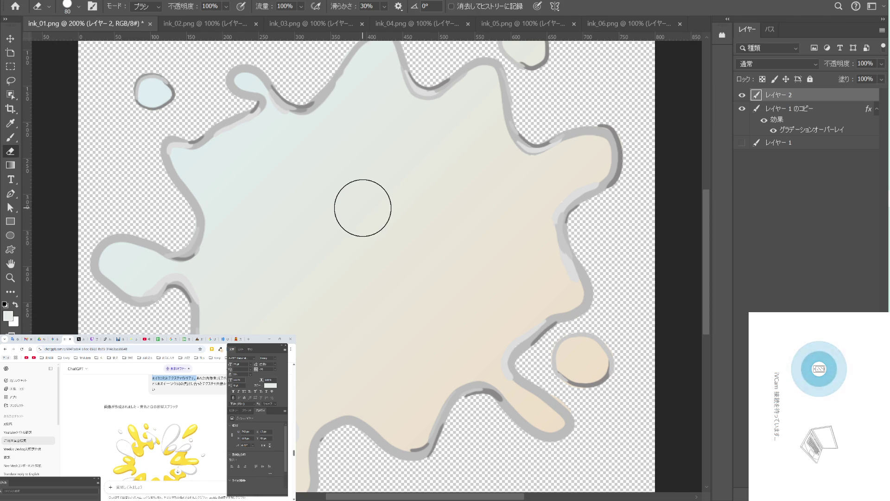
key("ctrl+minus")
key("ctrl+minus")
key("ctrl+plus")
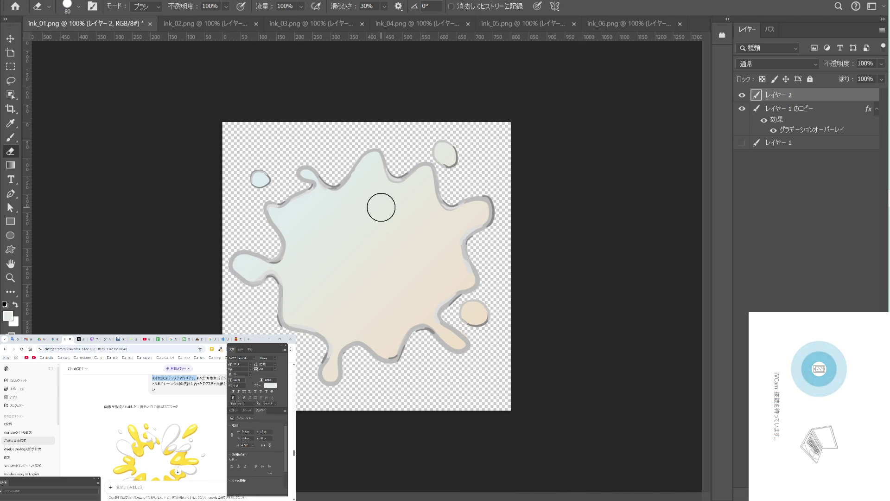
Set レイヤー 2's blend mode to 焼き込みカラー.
left_click(11, 38)
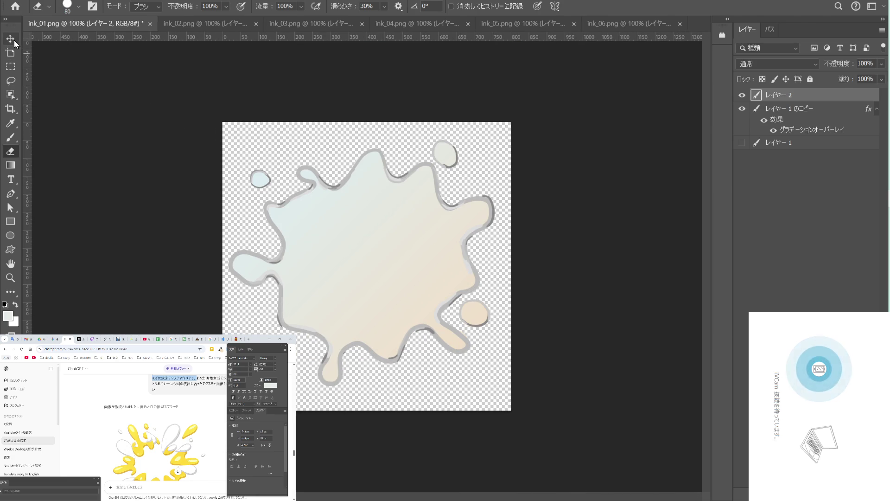
left_click(799, 63)
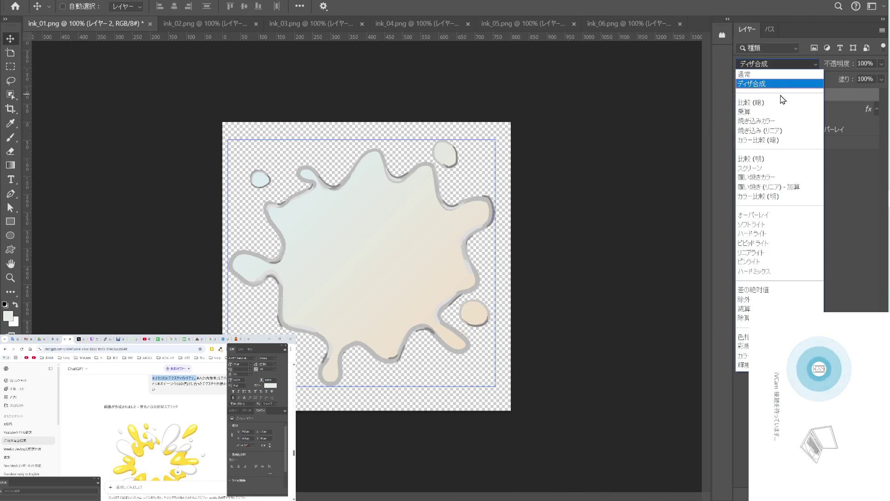
left_click(783, 121)
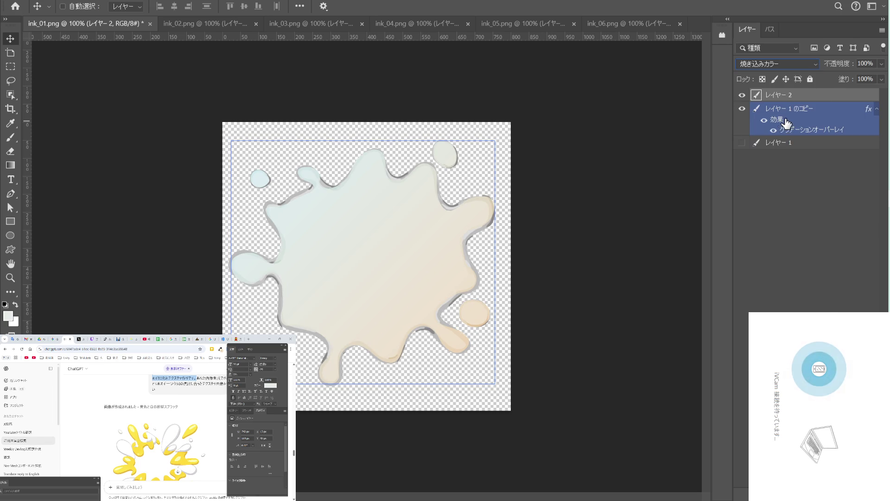
left_click(808, 180)
Create a new empty レイヤー 3 above レイヤー 1 のコピー.
left_click(807, 110)
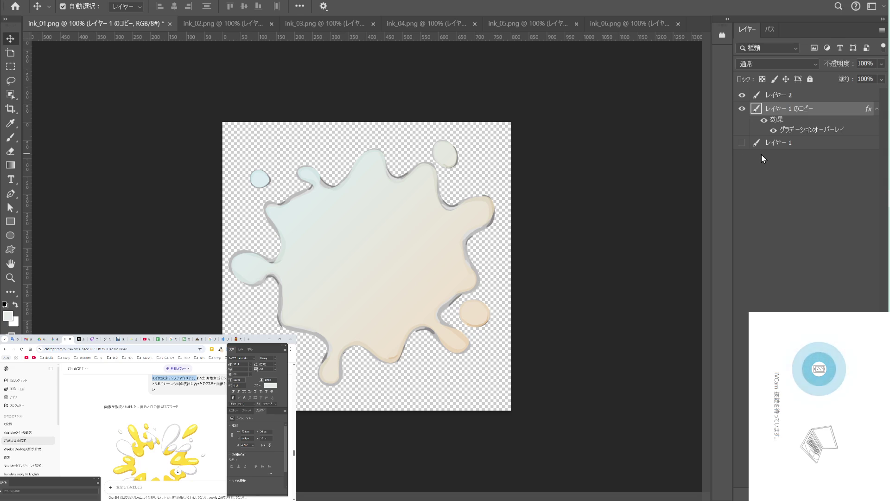
key("ctrl+shift+n")
left_click(541, 135)
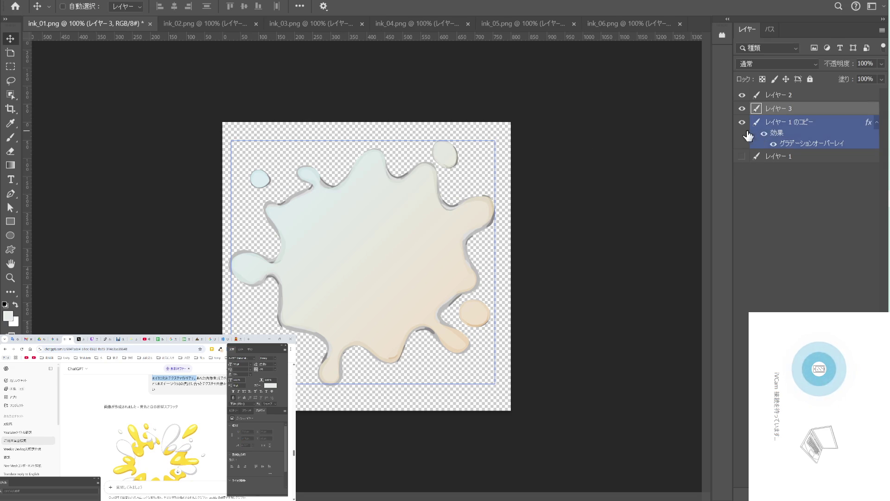
left_click(741, 109)
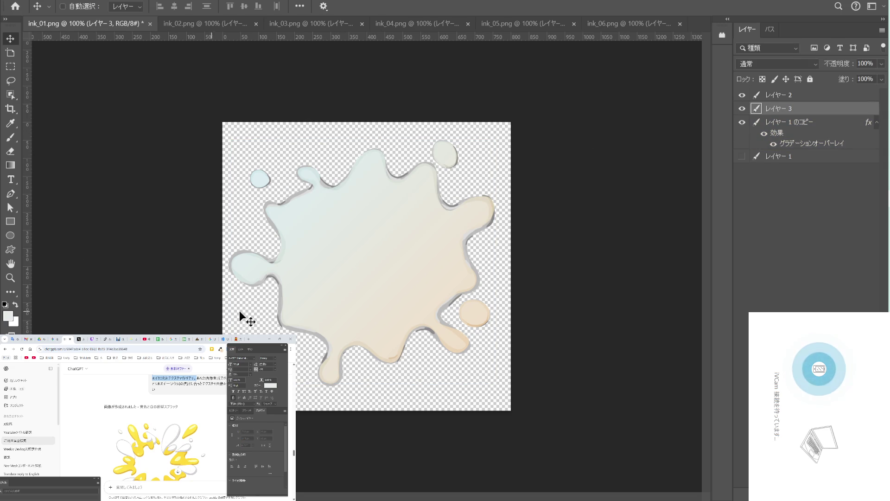
Brush soft white highlights across the upper splash and the lower-left lobe.
key("b")
left_click(432, 239)
key("ctrl+z")
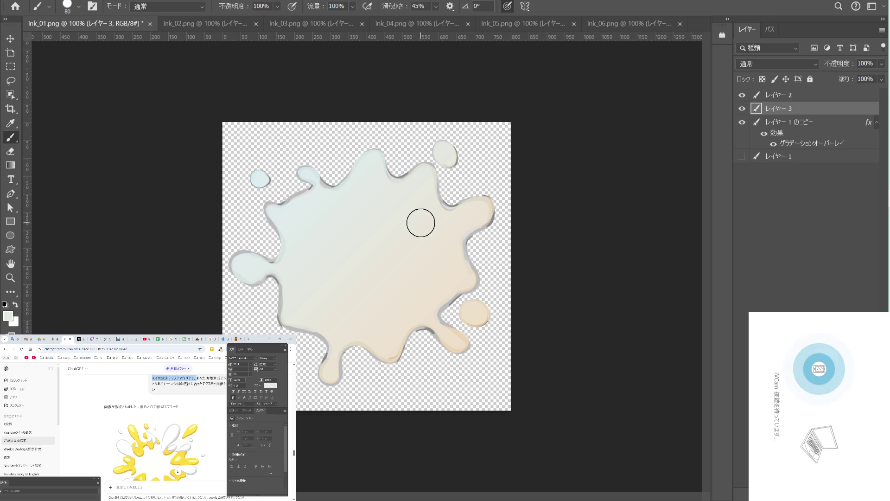
left_click_drag(412, 212, 381, 193)
left_click_drag(318, 315, 297, 290)
Sample the beige from the splash and set a slightly lighter cream foreground colour.
key("i")
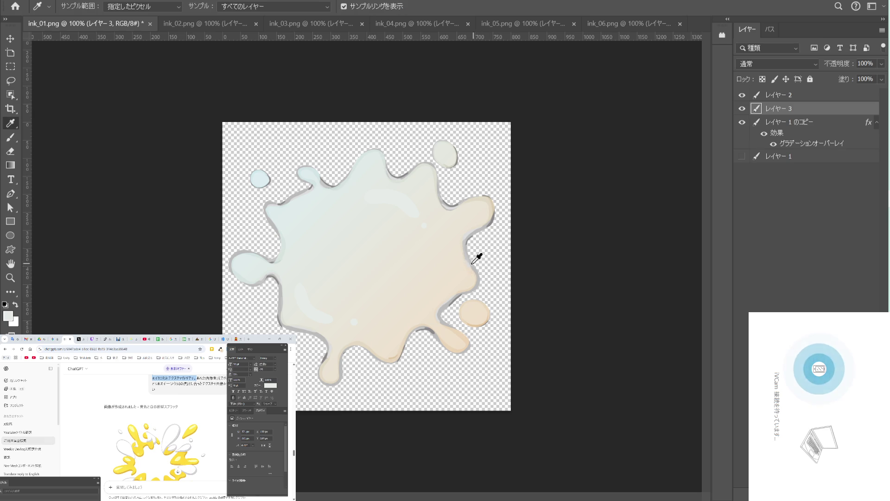
left_click(436, 283)
key("b")
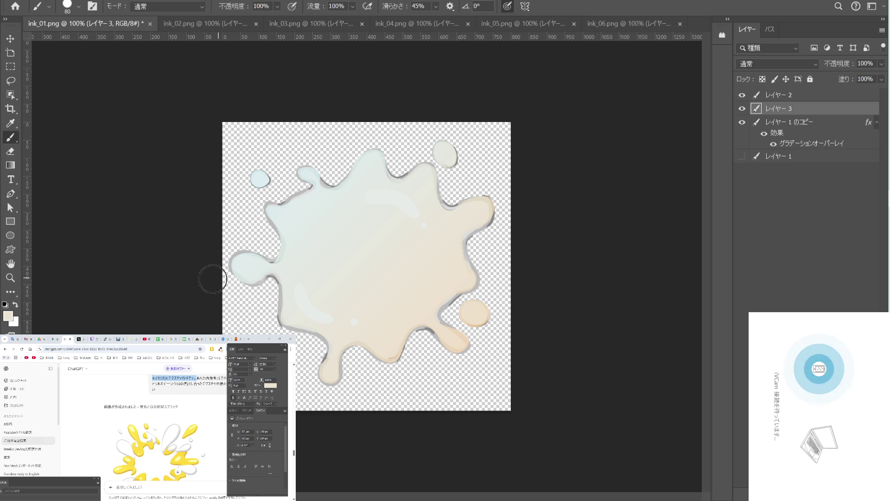
left_click(10, 317)
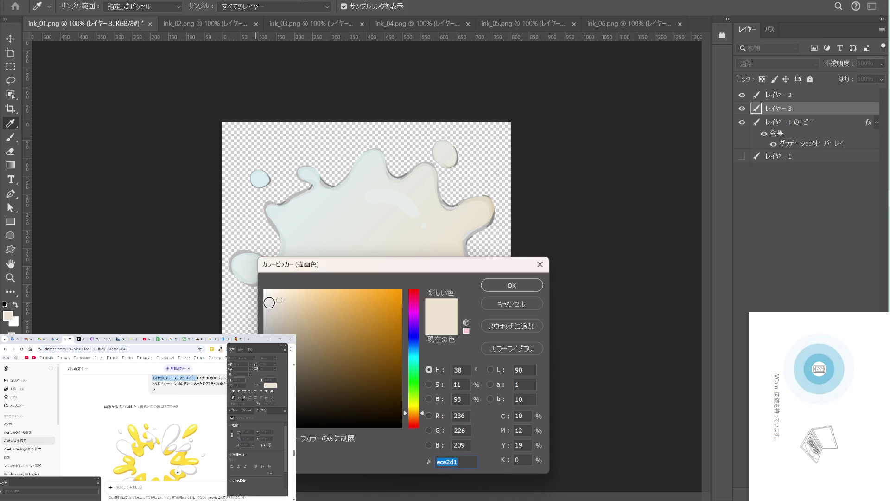
left_click(510, 285)
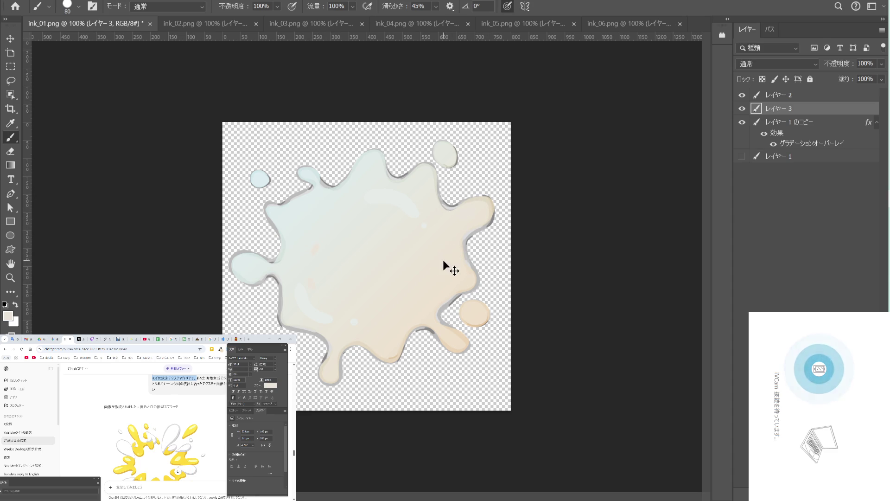
left_click(9, 314)
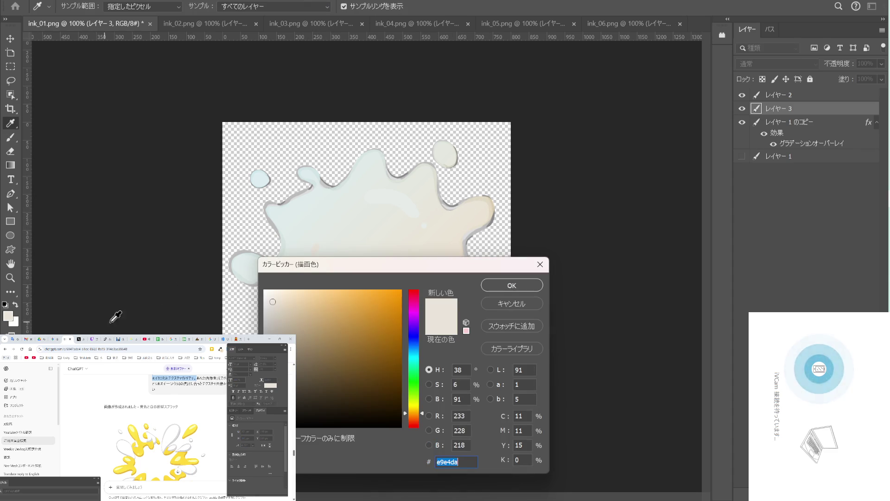
left_click_drag(270, 300, 271, 297)
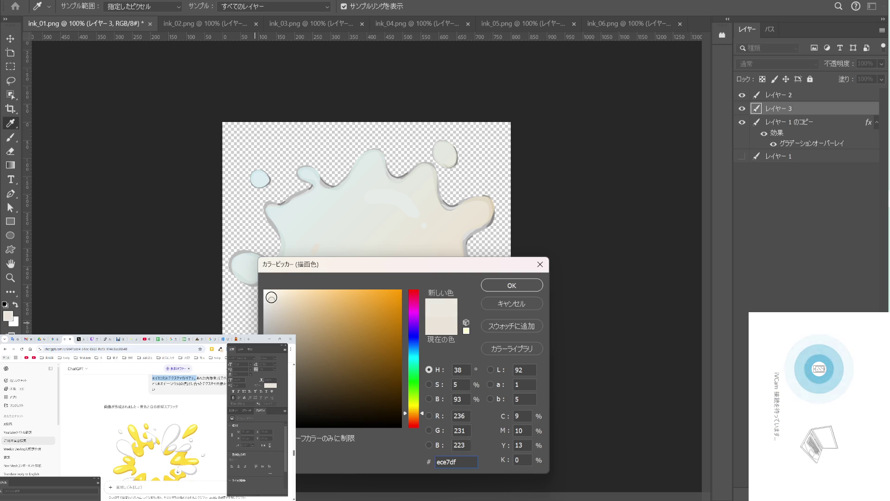
left_click(519, 284)
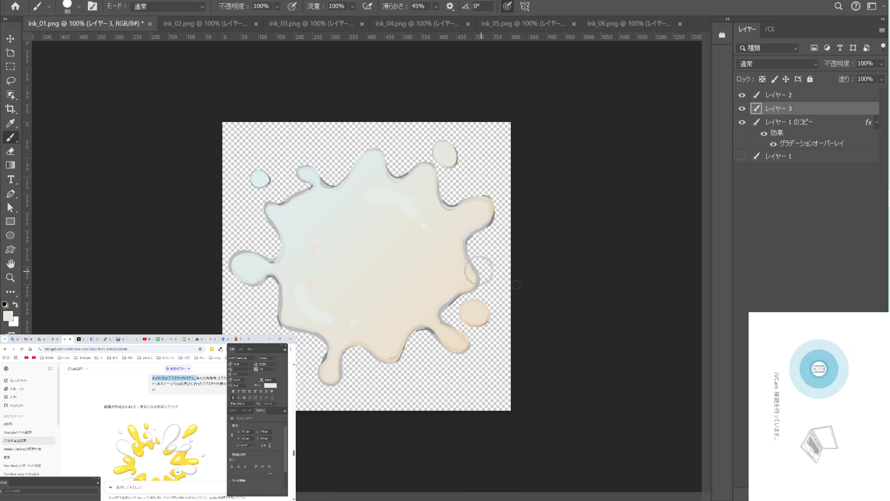
Paint a cream highlight dot, a curved stroke and faint marks on the upper-left splash.
left_click(445, 255)
left_click_drag(444, 275, 393, 308)
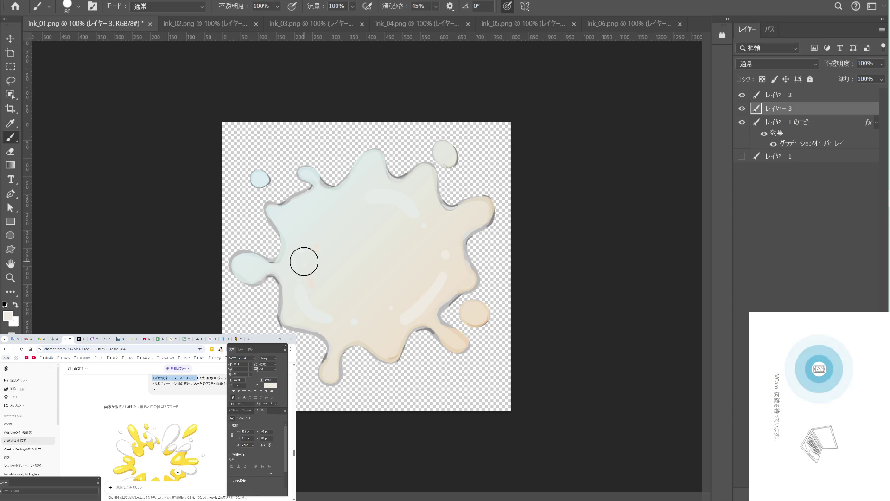
left_click_drag(313, 241, 380, 201)
left_click(10, 38)
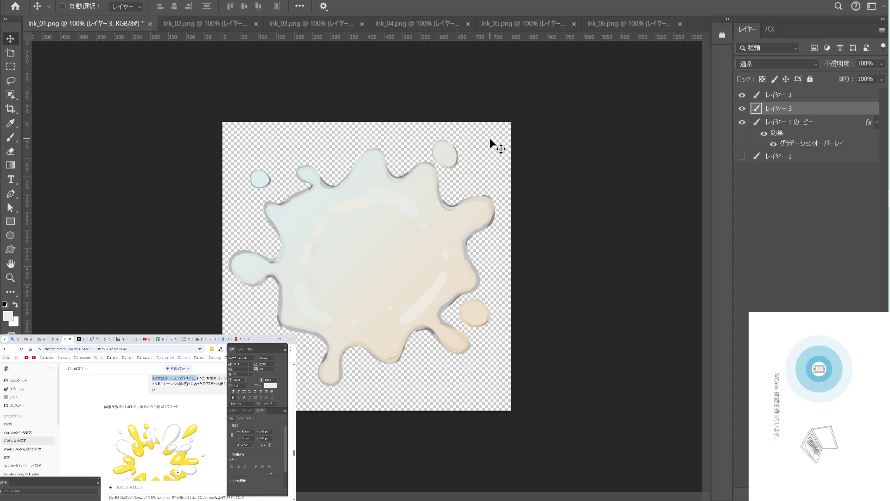
Set レイヤー 3's blend mode to 比較(明).
left_click(855, 199)
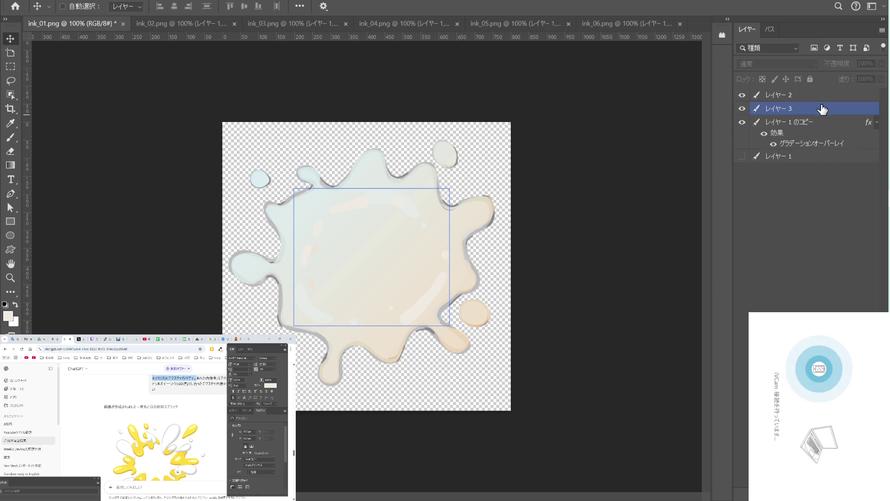
left_click(799, 110)
left_click(793, 65)
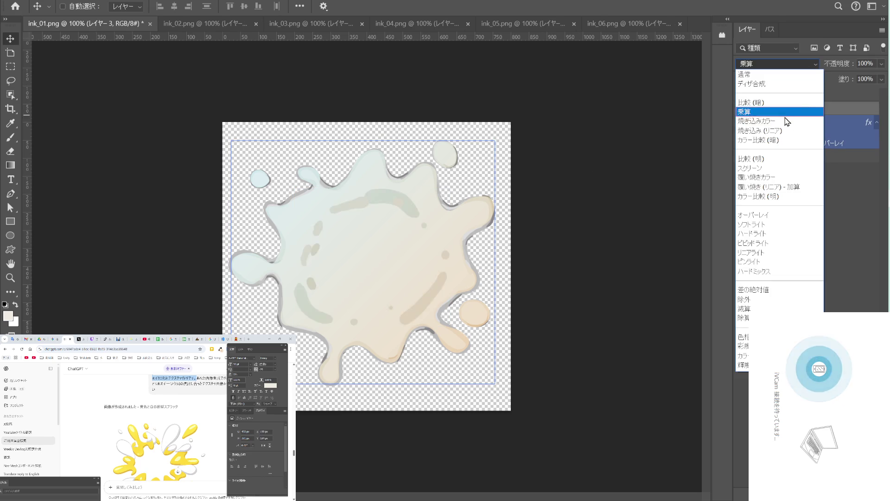
left_click(783, 163)
left_click(786, 232)
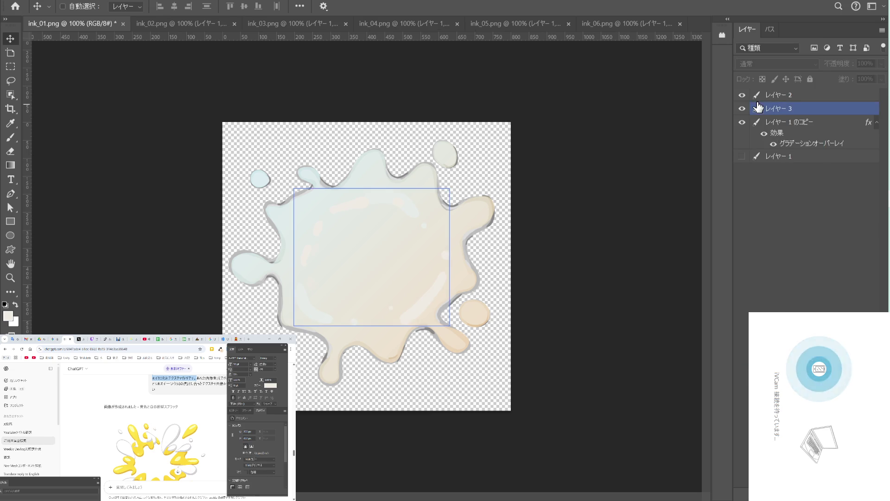
Check the other layers' blending, then open Save As for a Photoshop document.
left_click(794, 50)
left_click(783, 60)
left_click(783, 96)
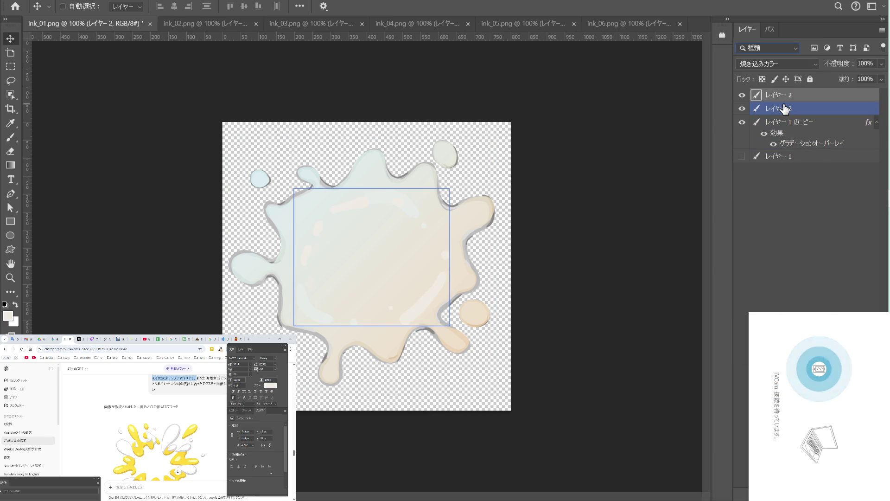
left_click(786, 189)
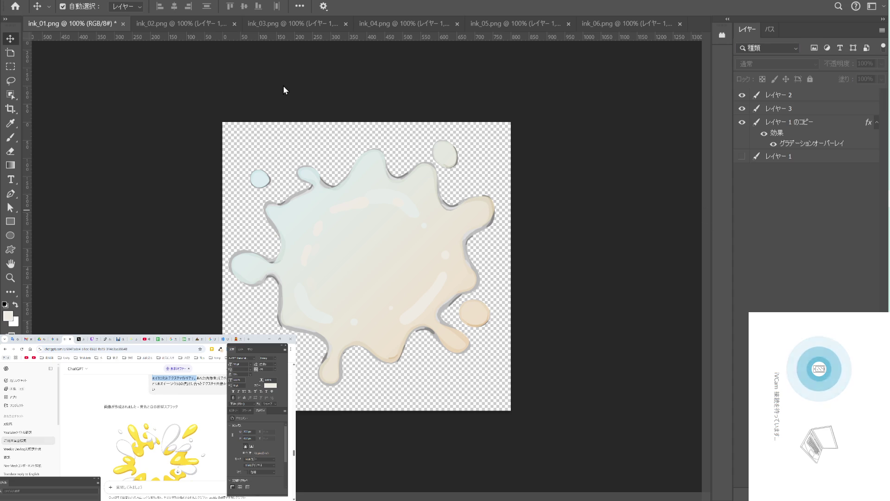
key("ctrl+shift+s")
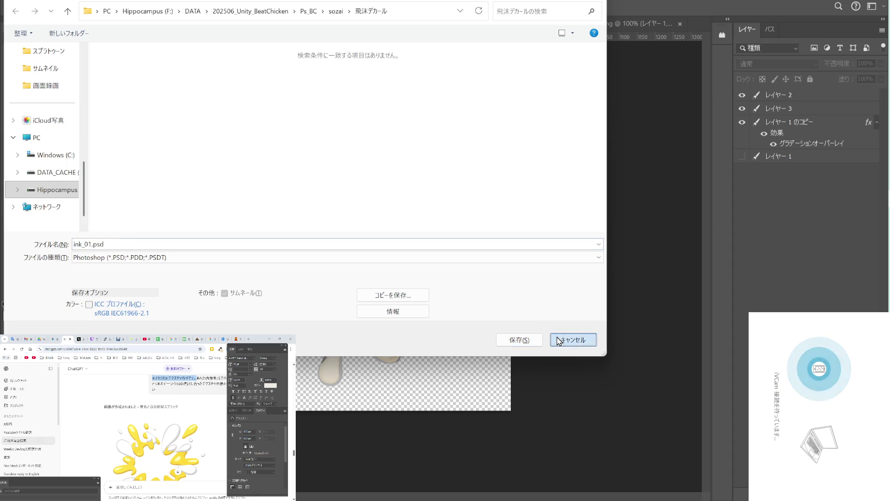
Change the file name from ink_01.psd to ink_w01.psd and save it.
left_click(558, 341)
key("ctrl+shift+s")
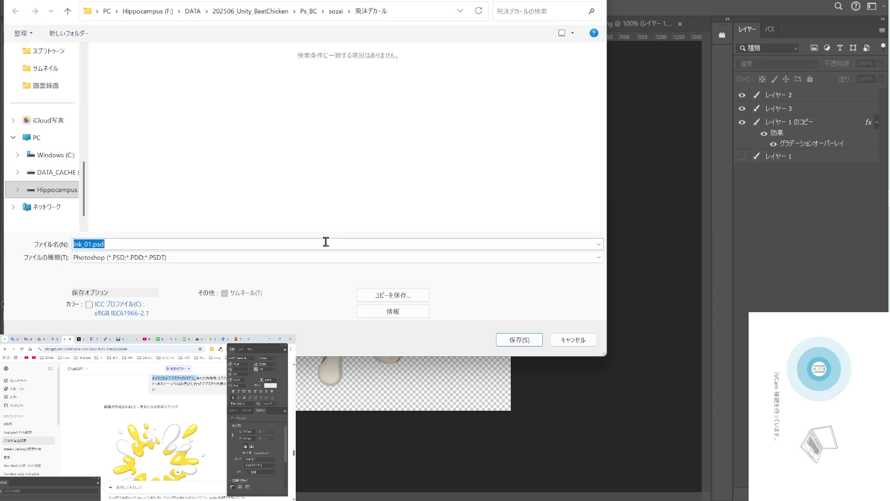
left_click_drag(84, 244, 73, 244)
left_click(91, 244)
type("w")
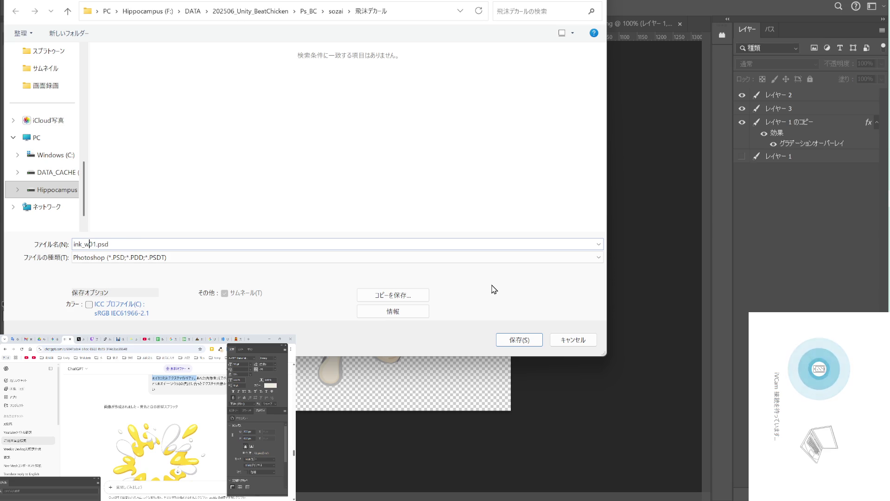
left_click(533, 340)
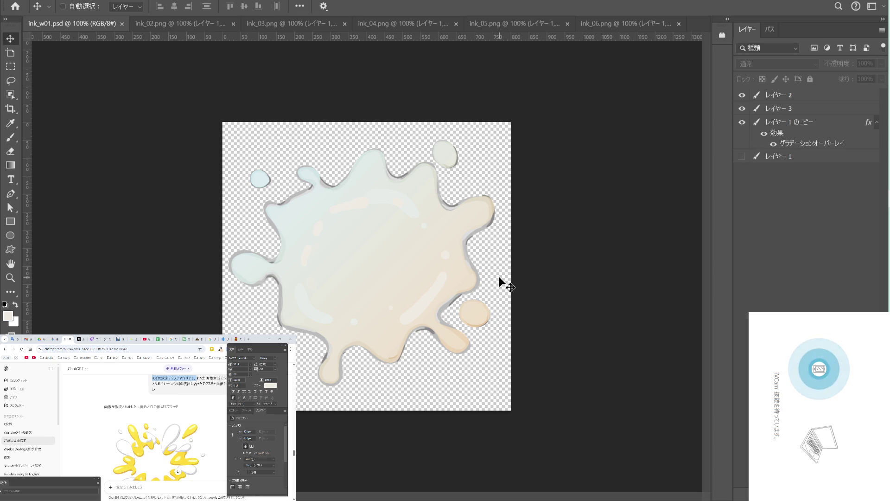
Deselect the splash layer and switch to the ink_02.png document.
left_click(366, 160, "ctrl")
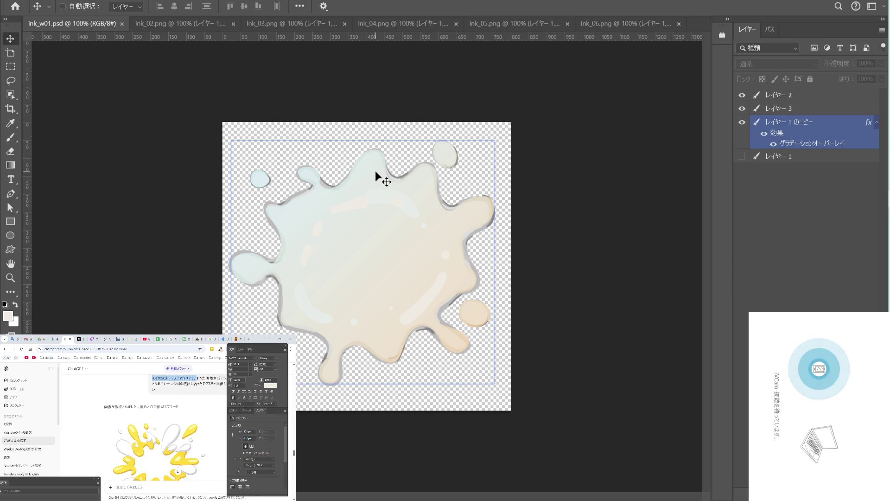
left_click(296, 67, "ctrl")
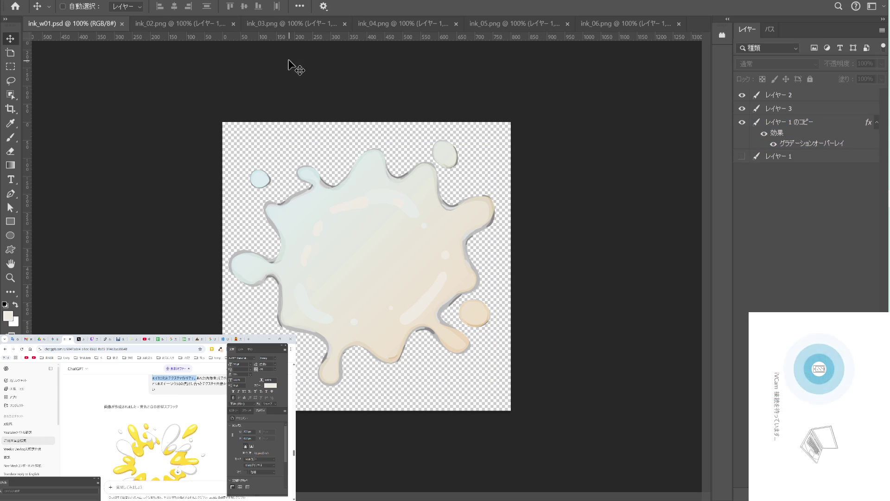
left_click(200, 24)
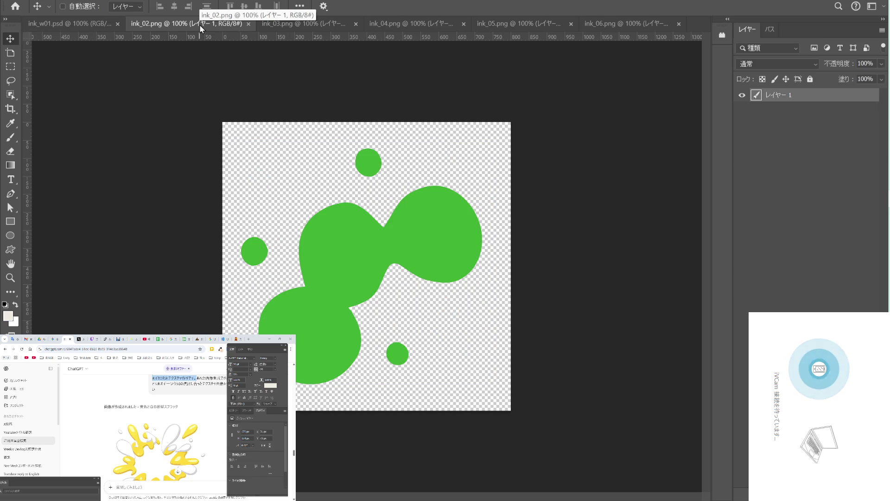
Save ink_02 in Photoshop PSD format as ink_y01.psd.
key("ctrl+shift+s")
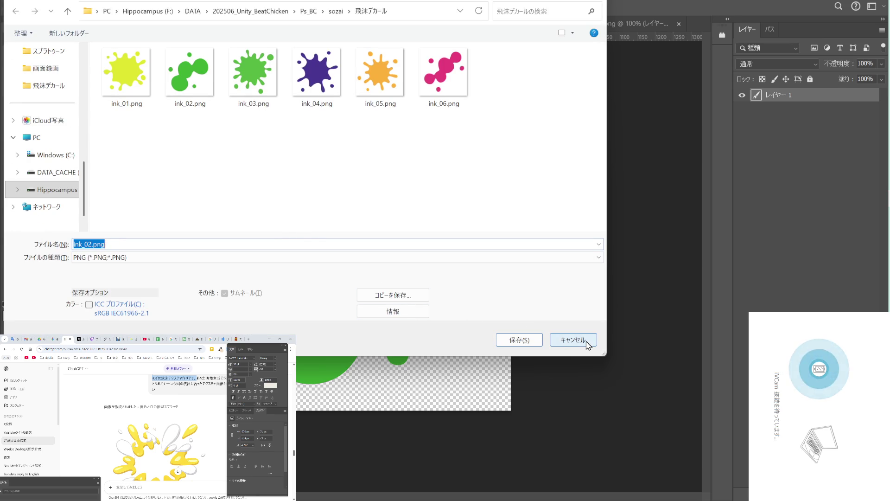
left_click(359, 258)
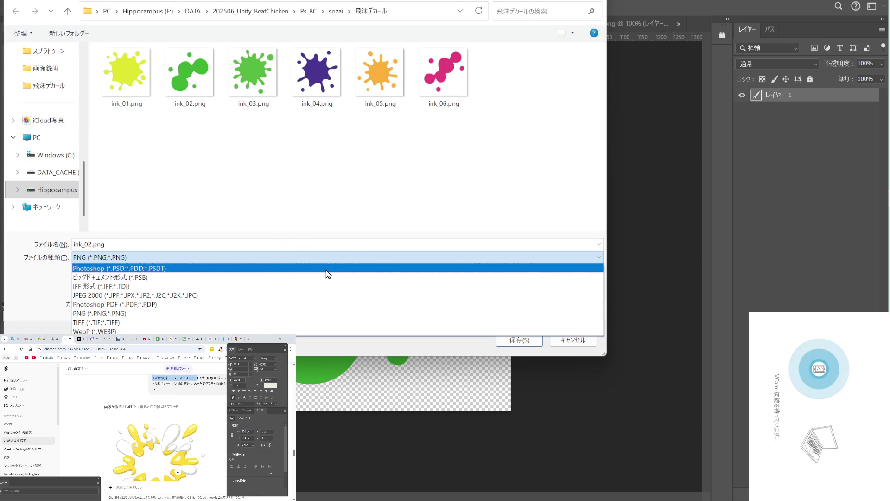
left_click(328, 269)
left_click(144, 79)
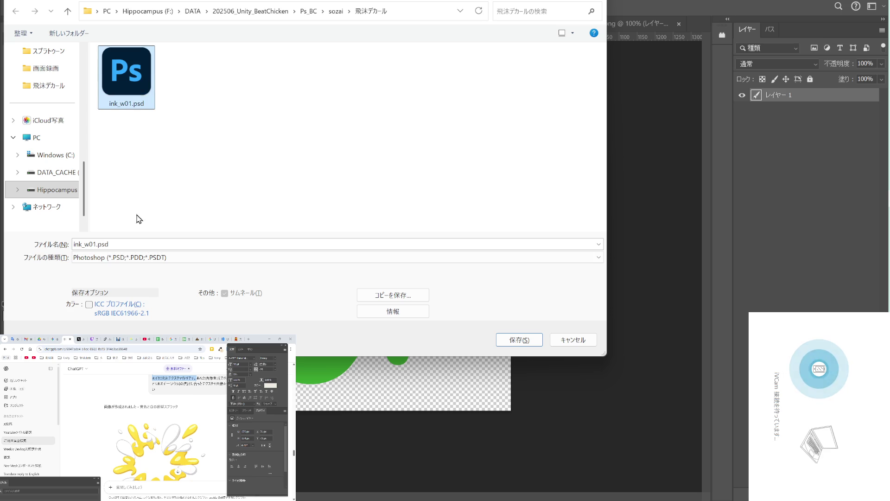
left_click(98, 244)
left_click(87, 244)
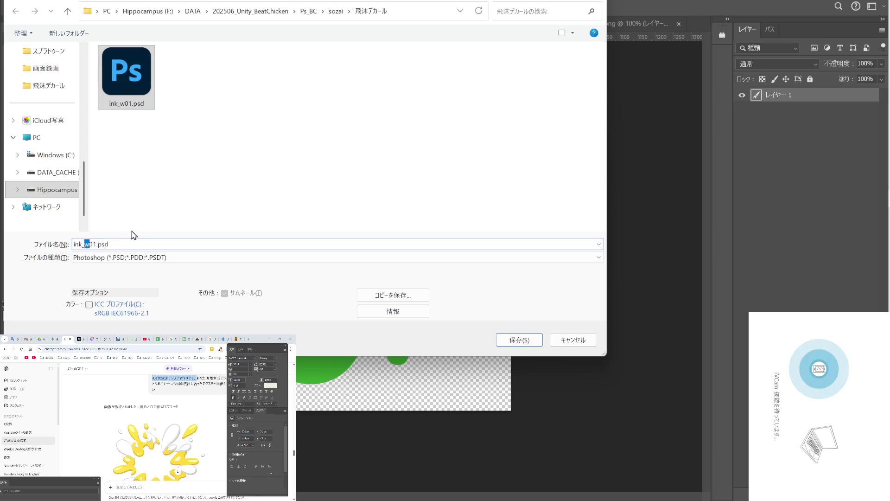
type("u")
key("BackSpace")
type("y")
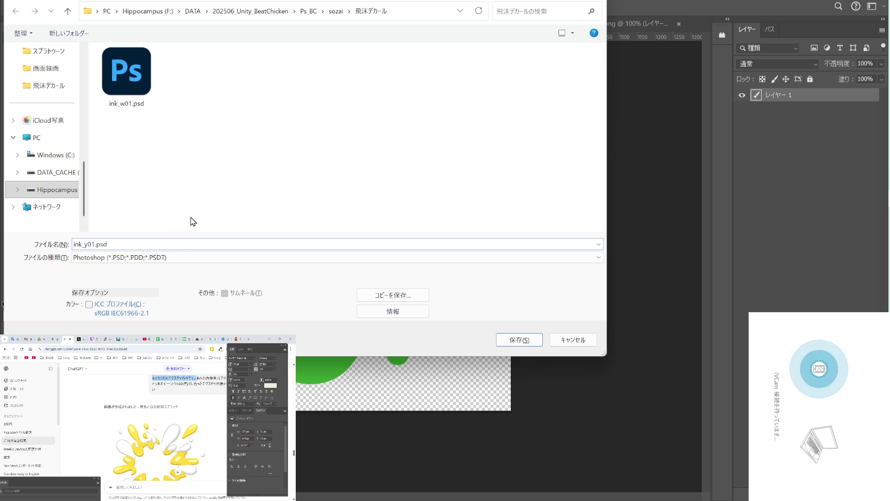
left_click(514, 336)
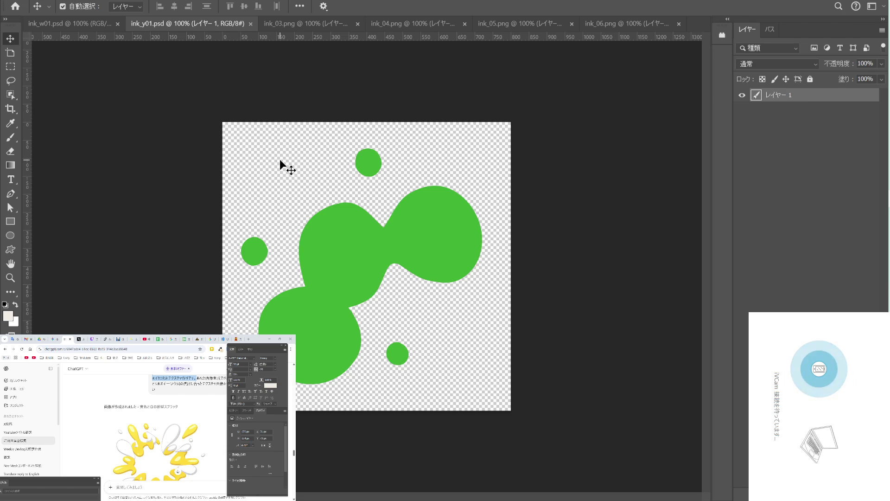
Try yellower and pinker hue/saturation settings, then cancel to keep the ink green.
key("ctrl+u")
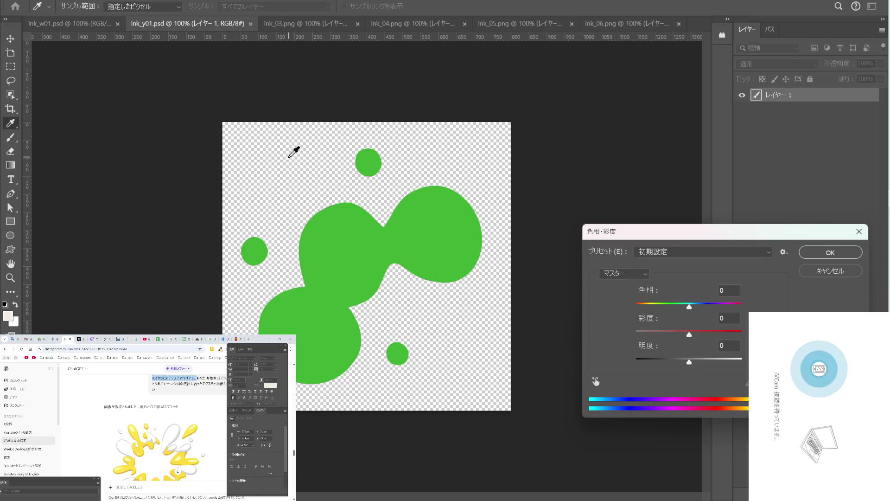
mouse_move(688, 307)
left_mouse_down()
mouse_move(658, 307)
mouse_move(737, 306)
mouse_move(621, 305)
mouse_move(661, 305)
left_mouse_up()
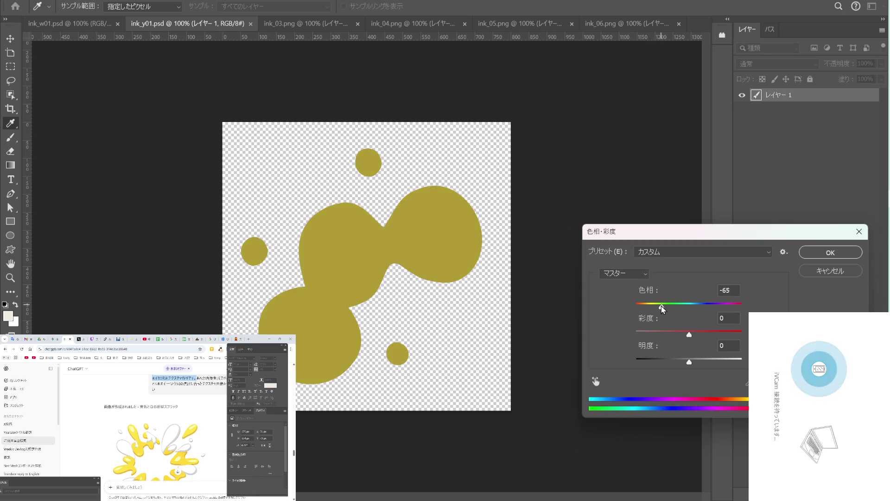
mouse_move(689, 334)
left_mouse_down()
mouse_move(701, 334)
mouse_move(710, 362)
left_mouse_up()
mouse_move(660, 303)
left_mouse_down()
mouse_move(649, 308)
mouse_move(661, 306)
left_mouse_up()
left_click_drag(689, 334, 708, 366)
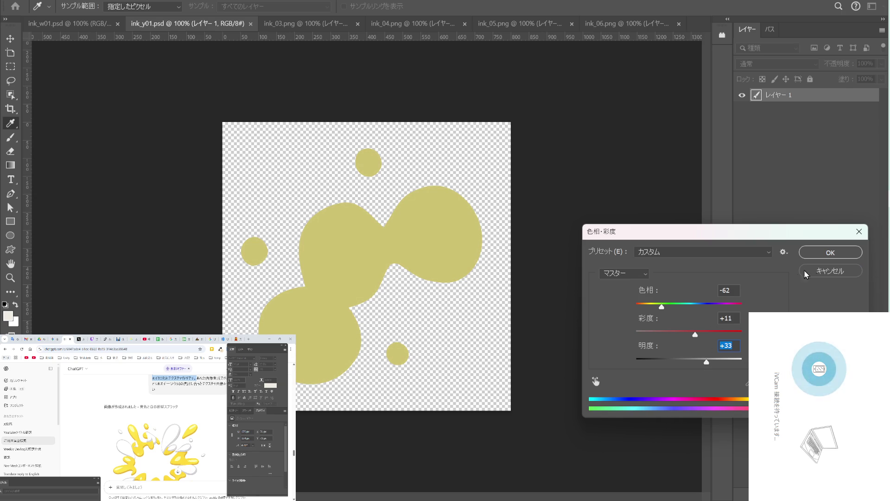
left_click(835, 271)
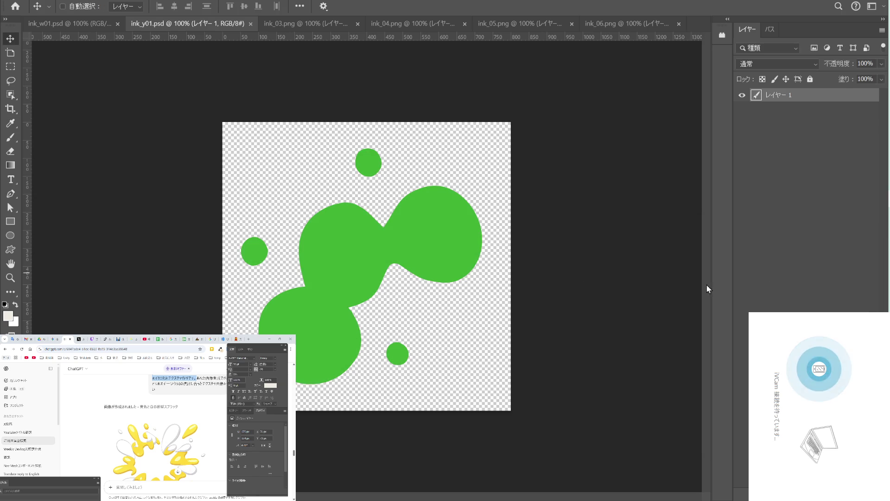
Copy the reference yellow #FFE34A from the browser image with the colour-picker extension.
key("i")
left_click(207, 409)
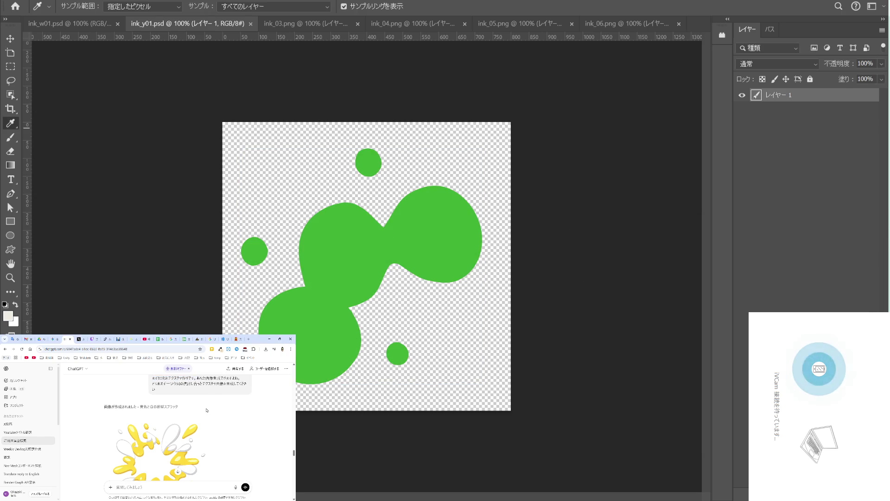
left_click(220, 349)
left_click(187, 441)
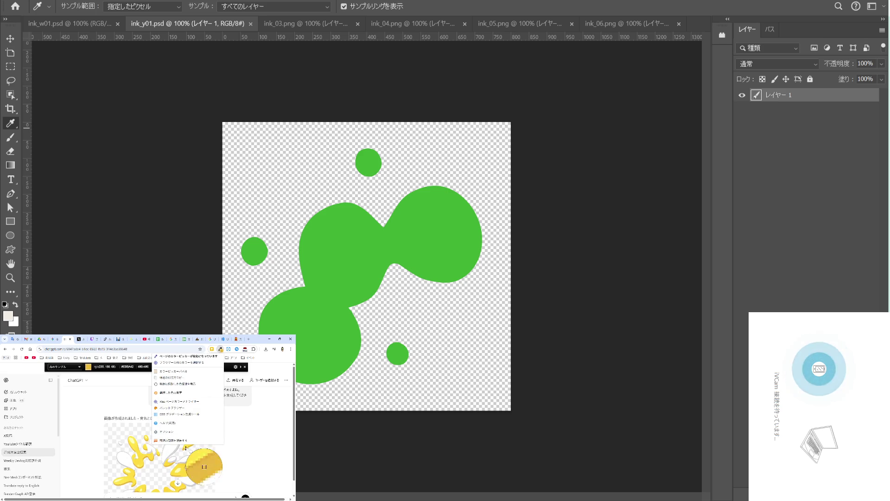
left_click(185, 449)
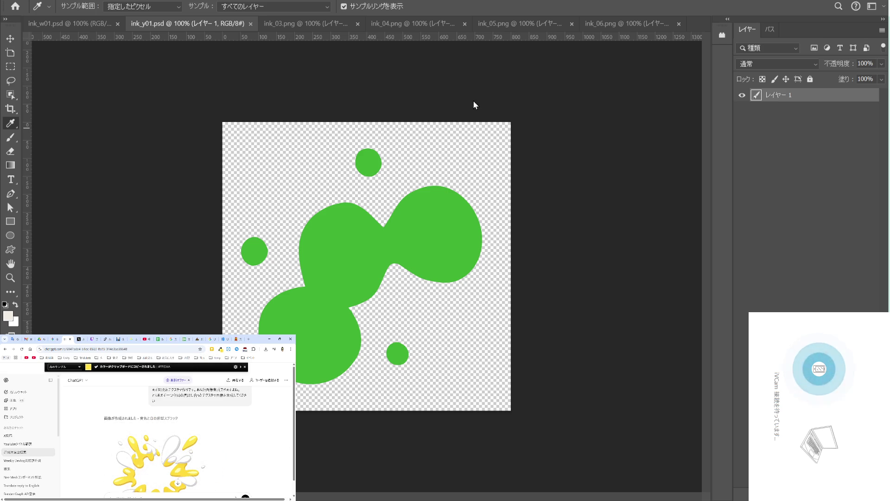
left_click(819, 97)
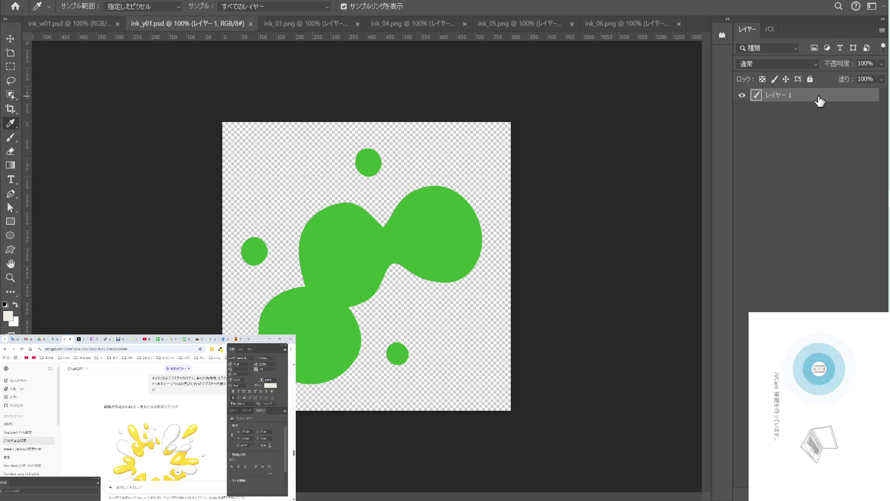
Enable a Gradient Overlay on the splash and set its left stop to yellow #FFE34A.
double_click(819, 98)
left_click(382, 346)
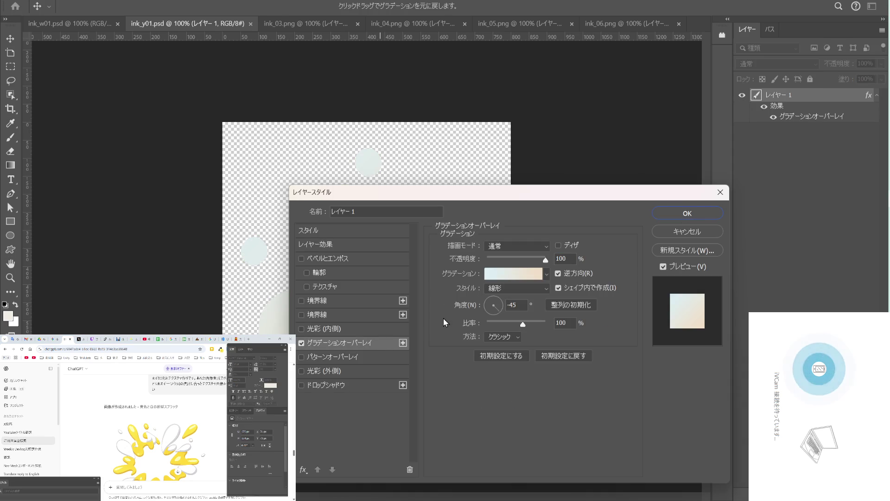
left_click(507, 278)
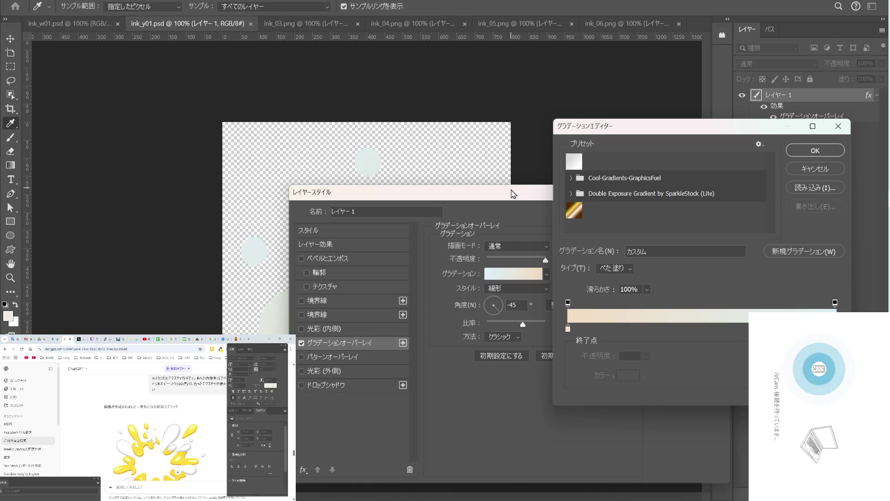
left_click(568, 329)
left_click(220, 350)
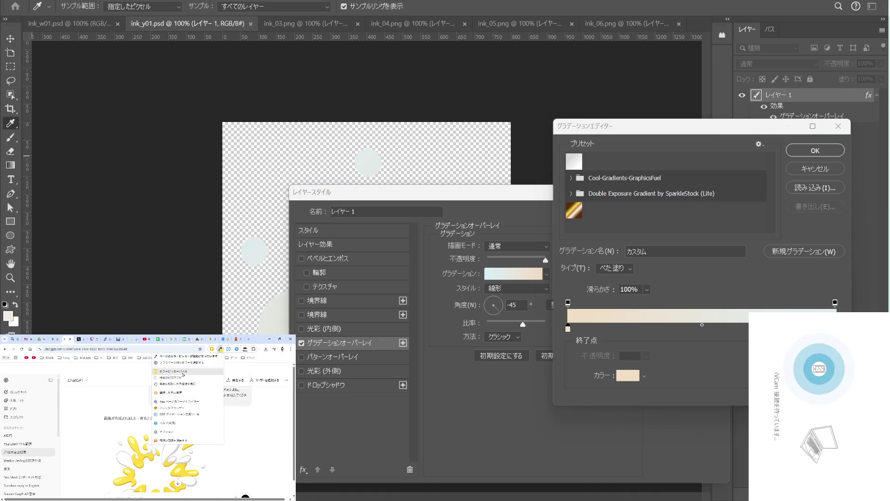
left_click(183, 374)
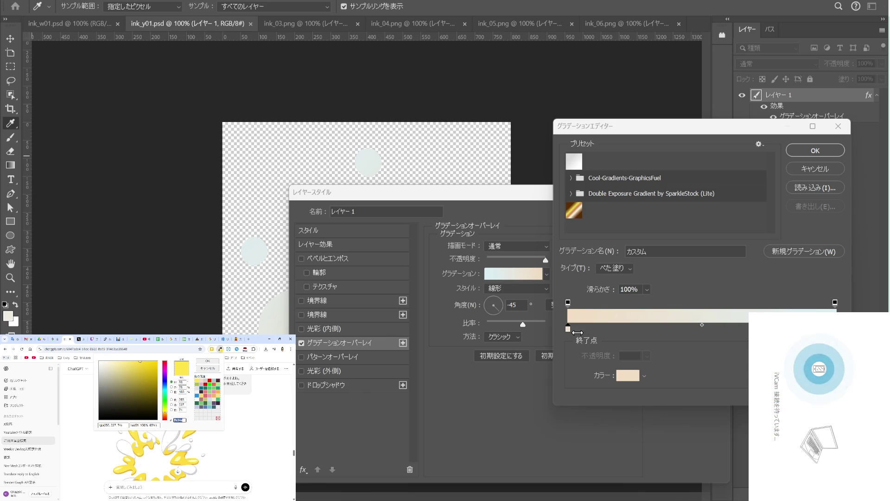
double_click(568, 329)
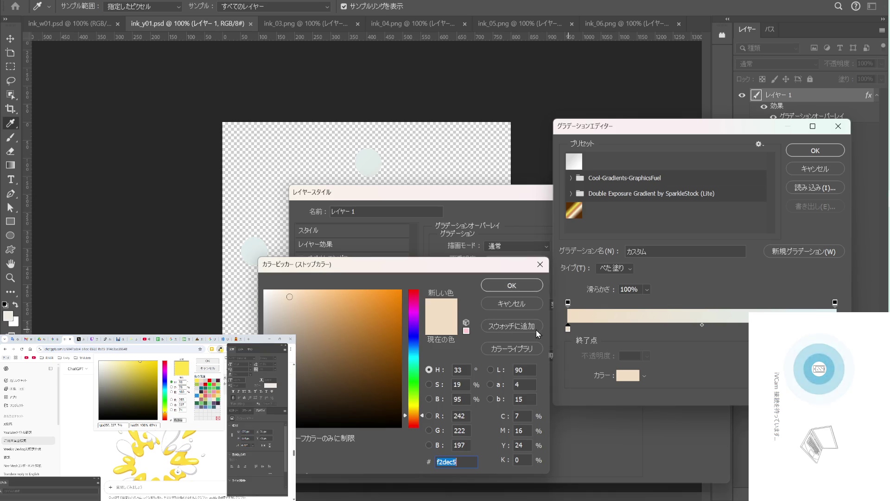
type("ffe34a")
left_click(513, 287)
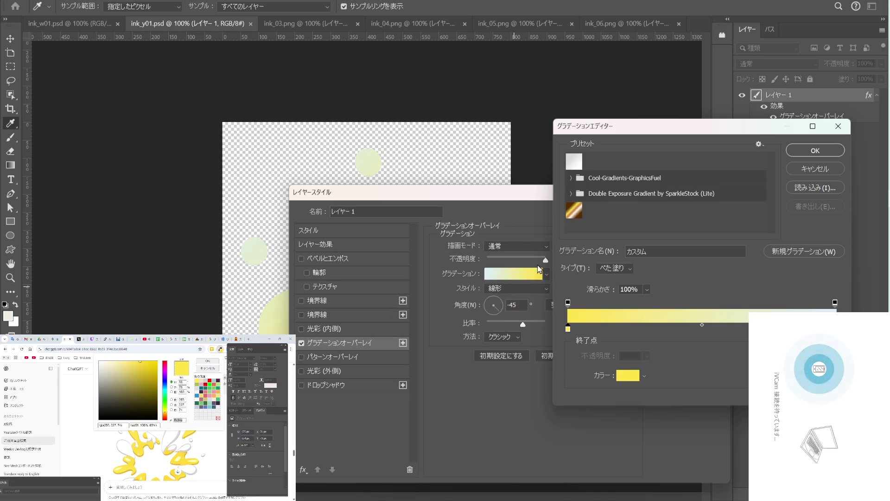
Set the right gradient stop to a fine-tuned yellow and apply the overlay.
left_click(834, 329)
left_click(628, 375)
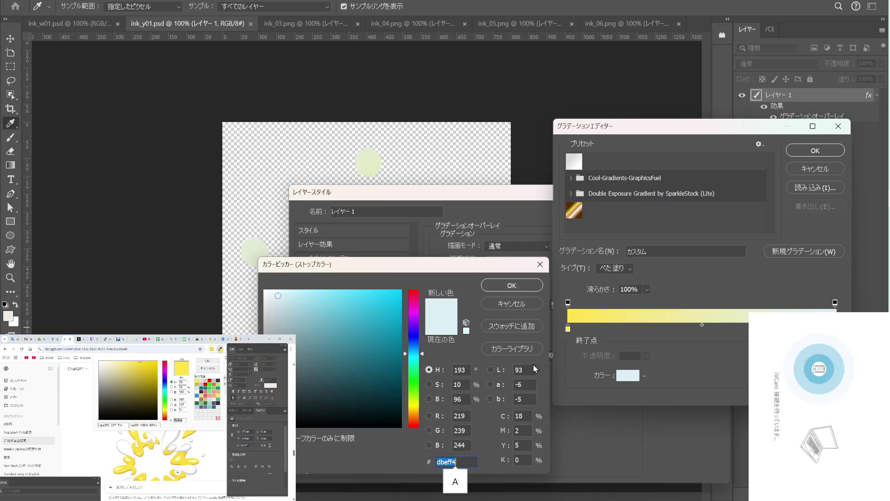
type("ffe34a")
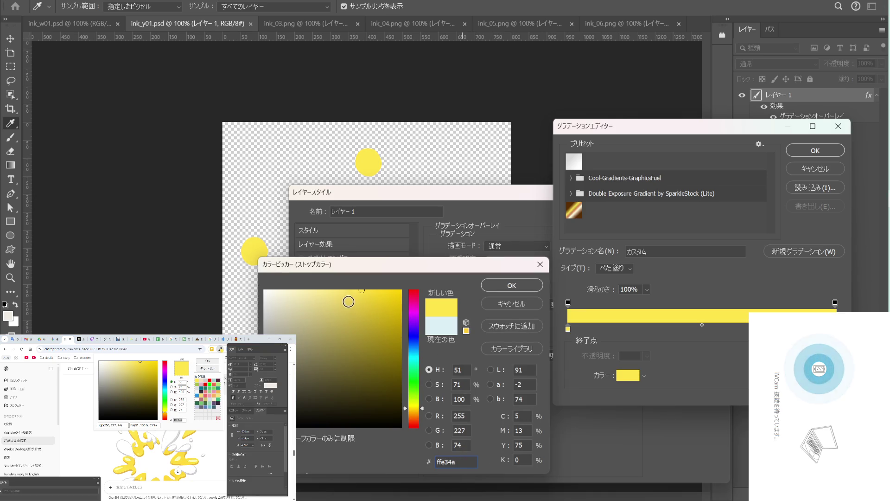
left_click_drag(343, 297, 340, 292)
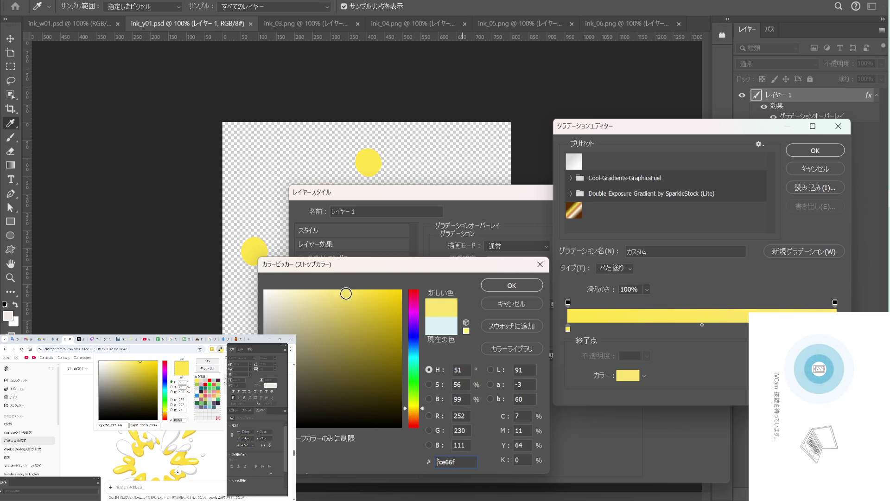
left_click(510, 287)
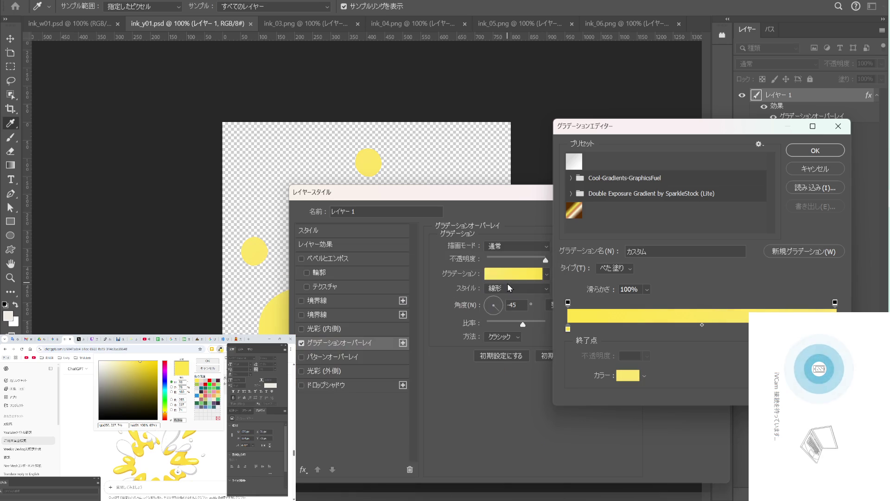
left_click(802, 152)
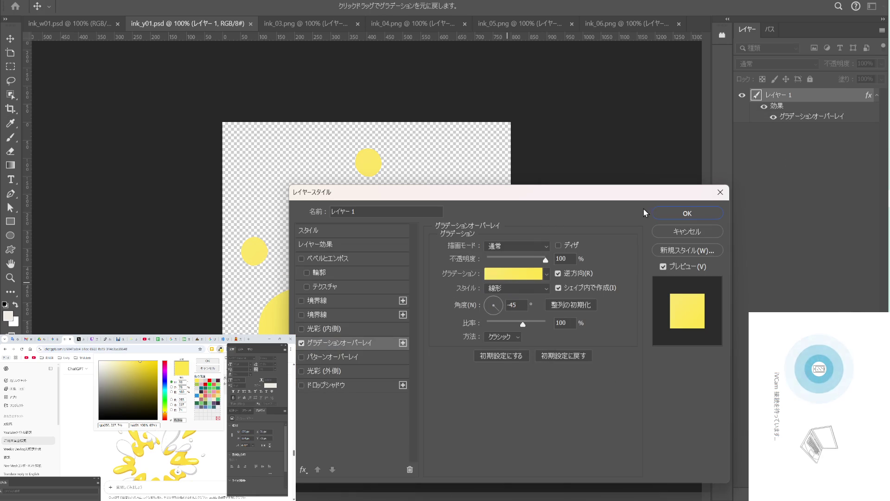
left_click(687, 214)
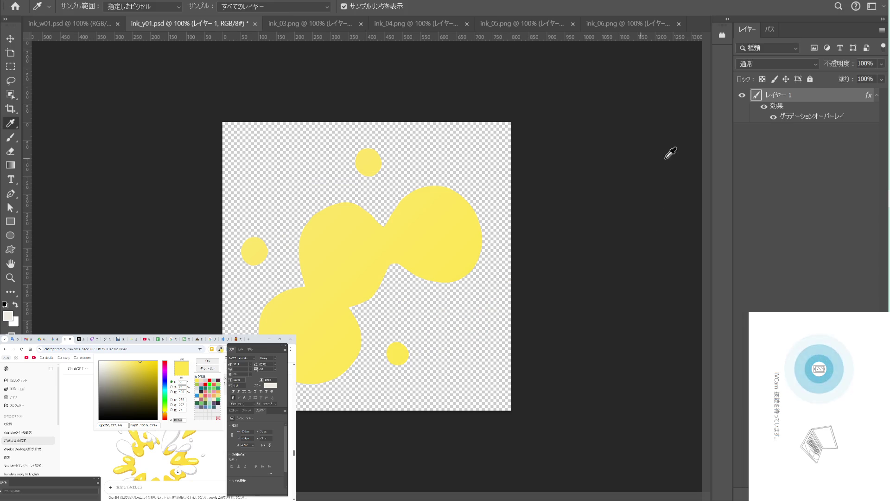
Add a Bevel & Emboss with 209% depth, 24 px size and Smooth technique.
double_click(848, 101)
left_click(364, 258)
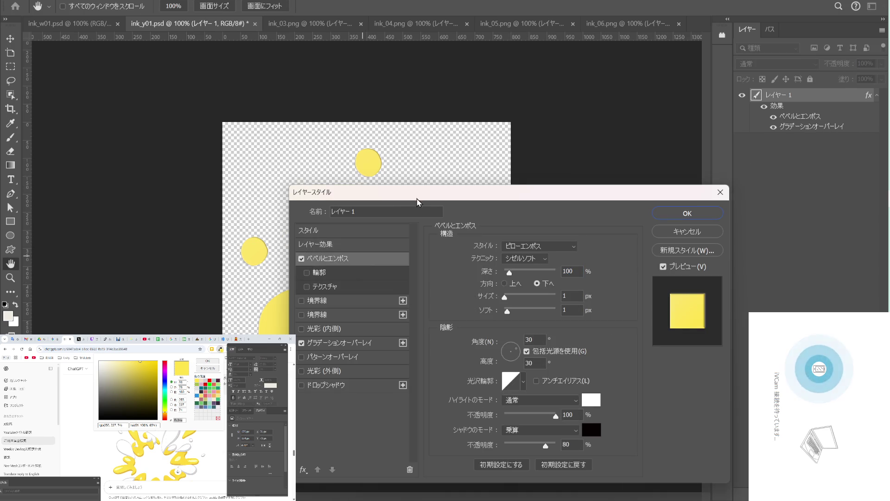
left_click_drag(418, 197, 548, 179)
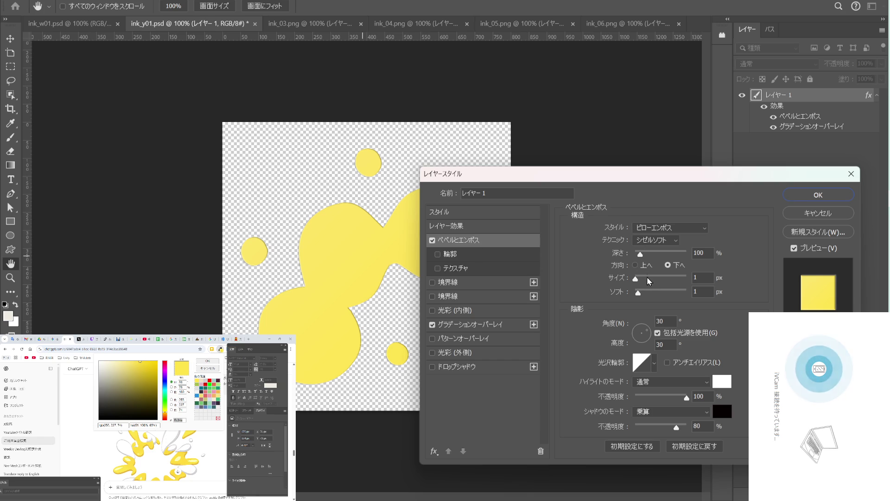
left_click_drag(641, 254, 645, 281)
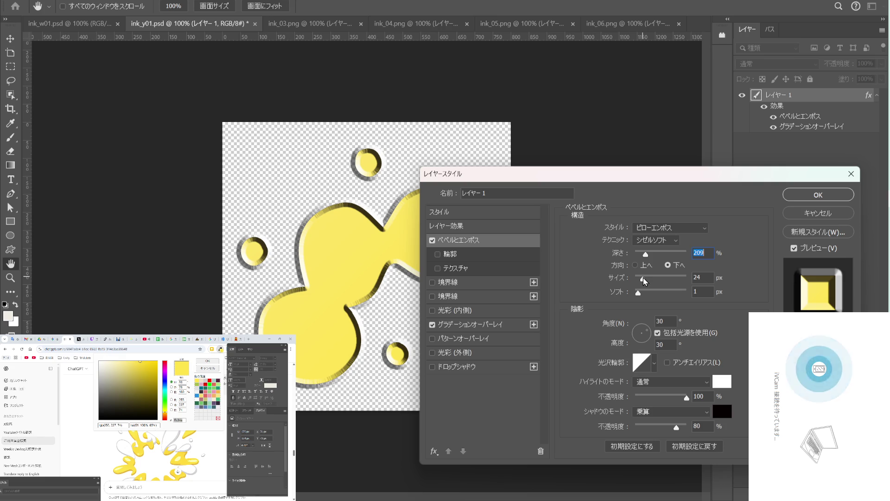
left_click(644, 280)
left_click(672, 241)
left_click(668, 251)
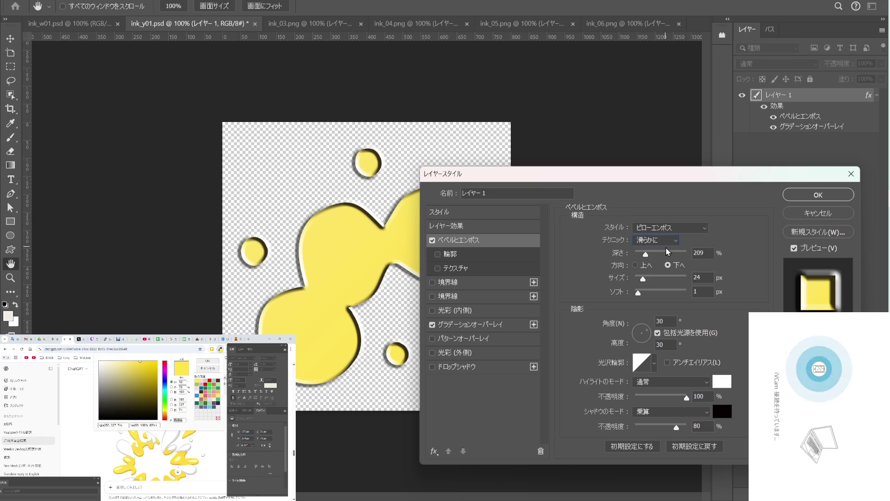
left_click(675, 242)
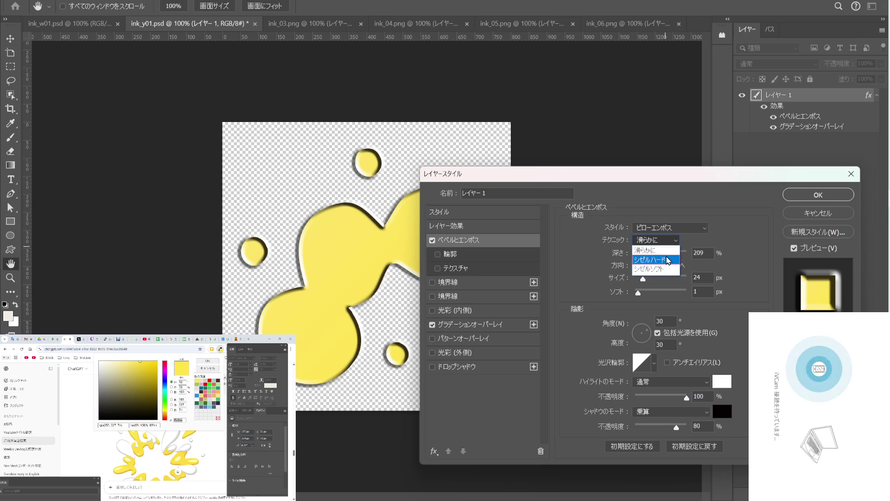
left_click(668, 260)
left_click(670, 242)
left_click(670, 253)
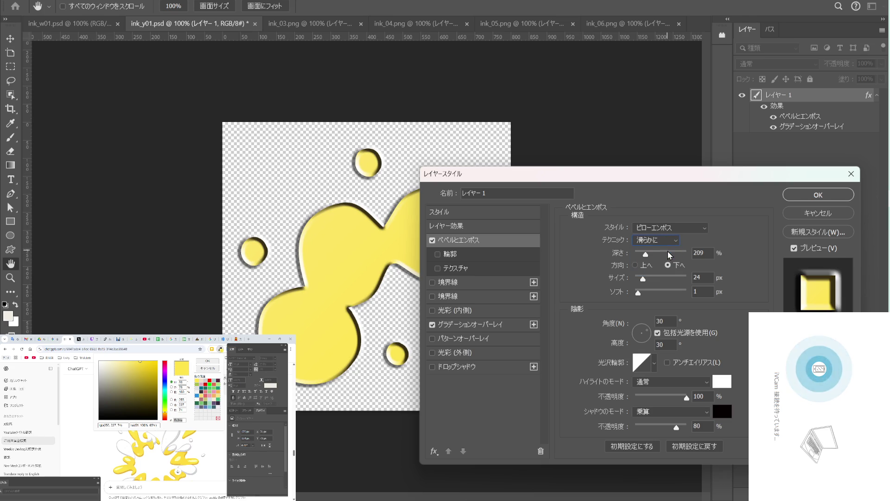
Make the bevel's shadow colour olive, soften its edges, and apply the style.
left_click(722, 412)
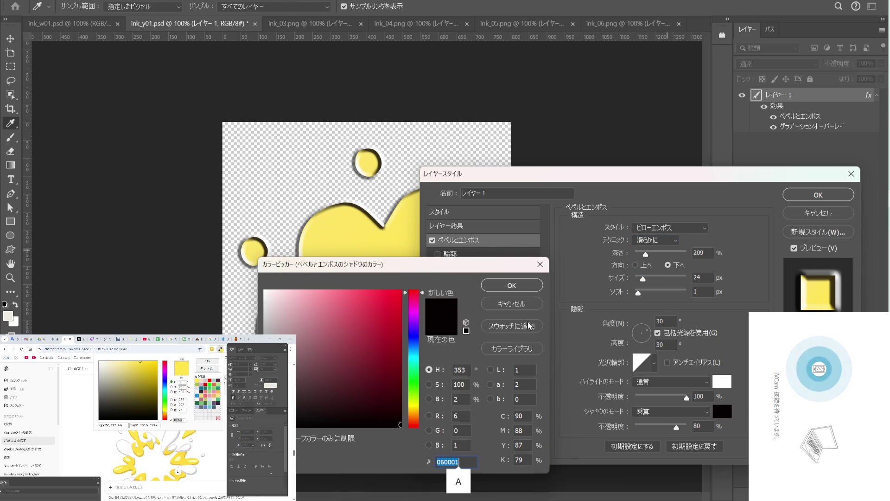
left_click_drag(418, 268, 605, 273)
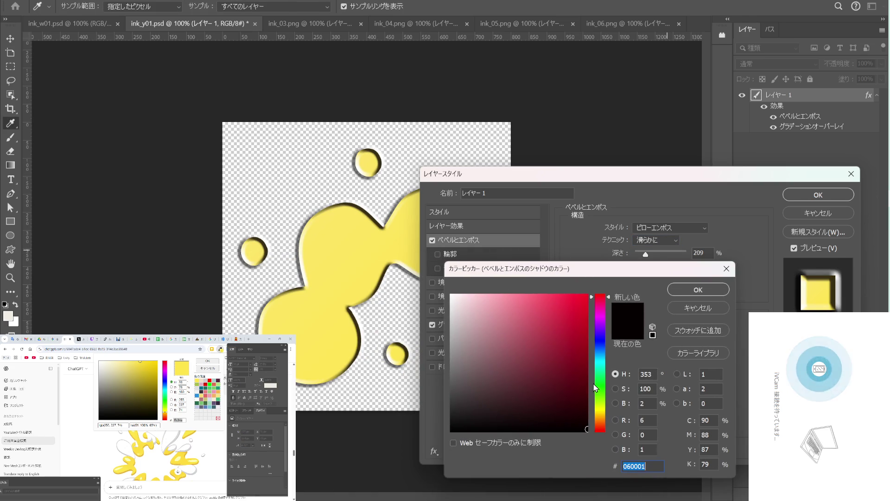
left_click(357, 252)
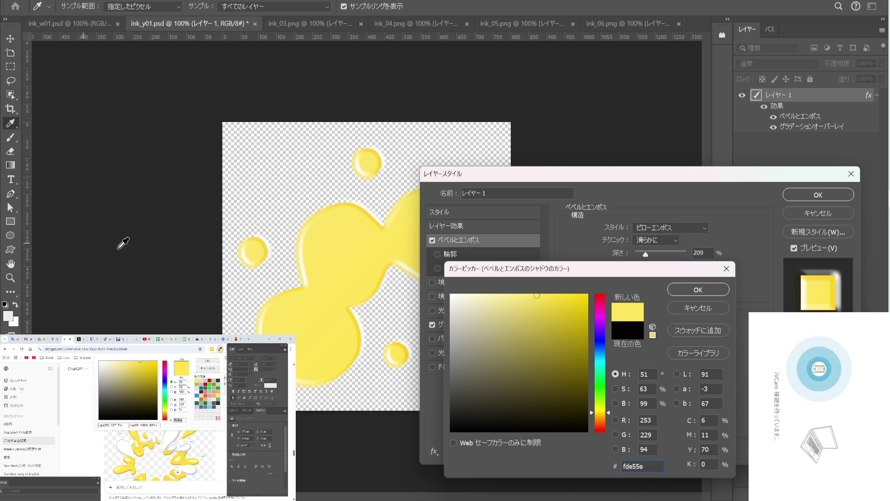
left_click_drag(554, 327, 553, 342)
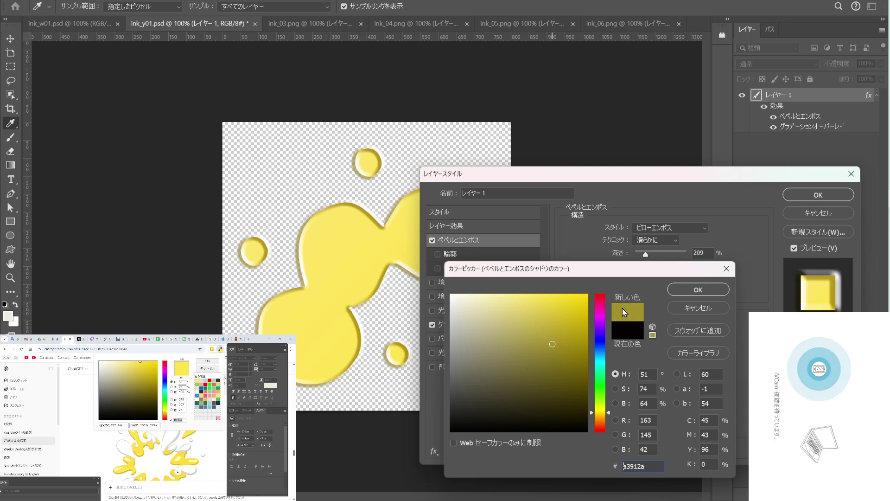
left_click(680, 292)
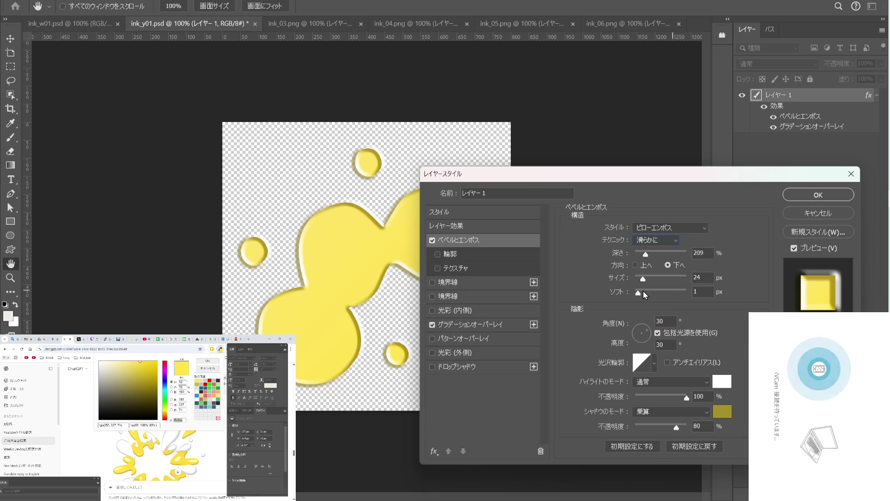
left_click_drag(642, 291, 652, 291)
left_click(806, 196)
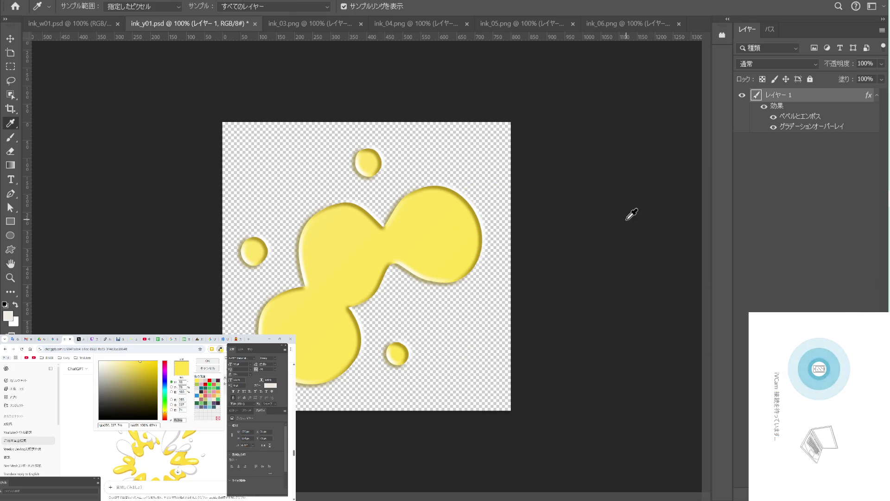
Add a new empty レイヤー 2 above the splash and pick the Brush tool.
key("ctrl+shift+n")
key("Return")
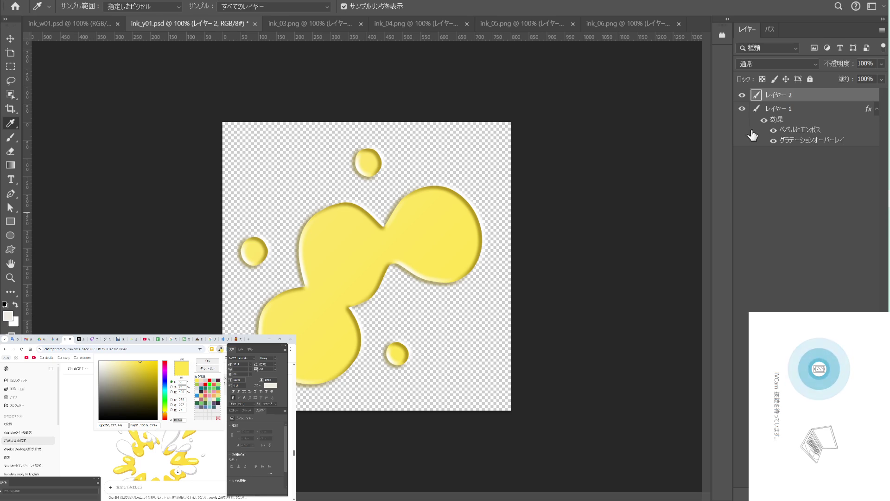
key("b")
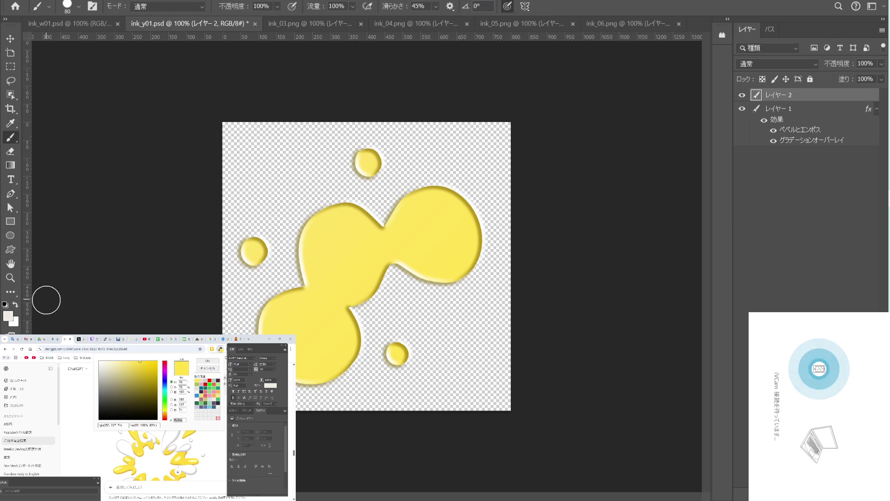
Set the foreground colour to light yellow fffbb8 copied from the reference image.
left_click(8, 316)
mouse_move(541, 327)
left_mouse_down()
mouse_move(553, 310)
mouse_move(511, 305)
left_mouse_up()
left_click(177, 446)
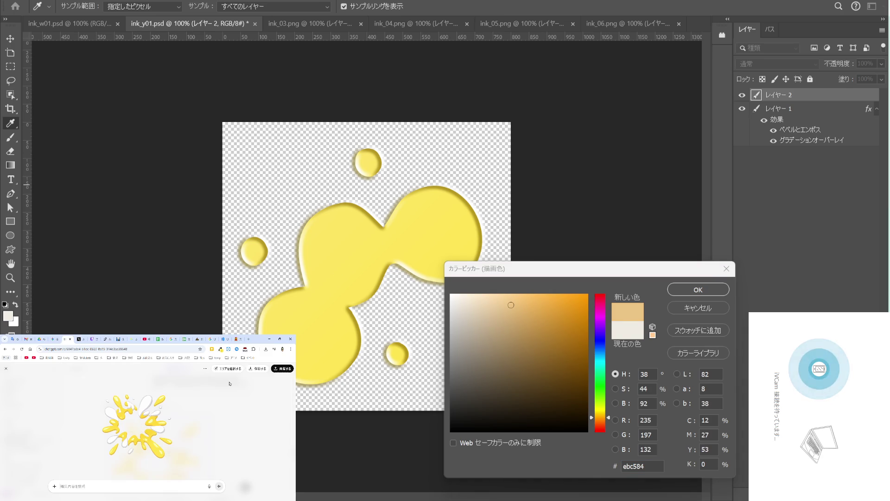
left_click(220, 349)
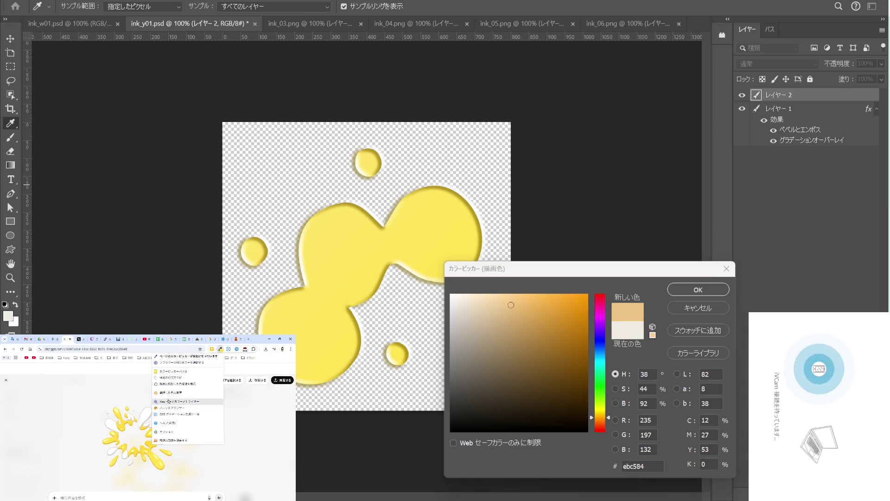
left_click(117, 410)
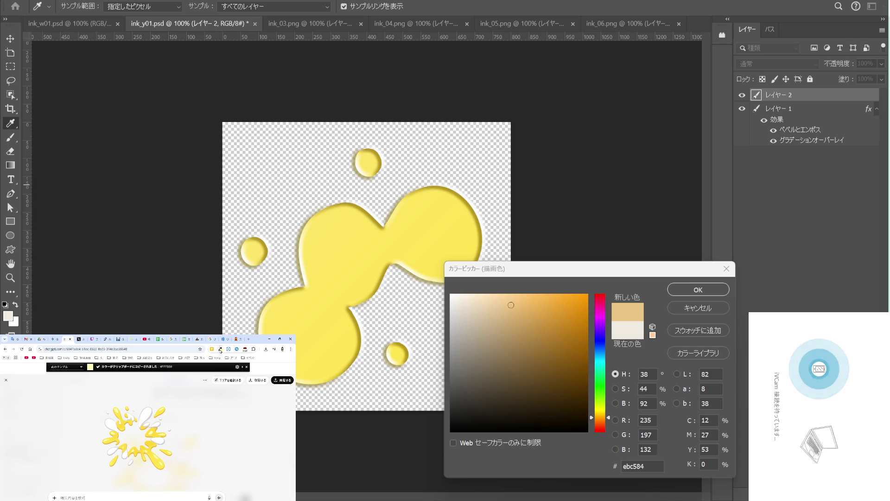
left_click(220, 351)
left_click(191, 374)
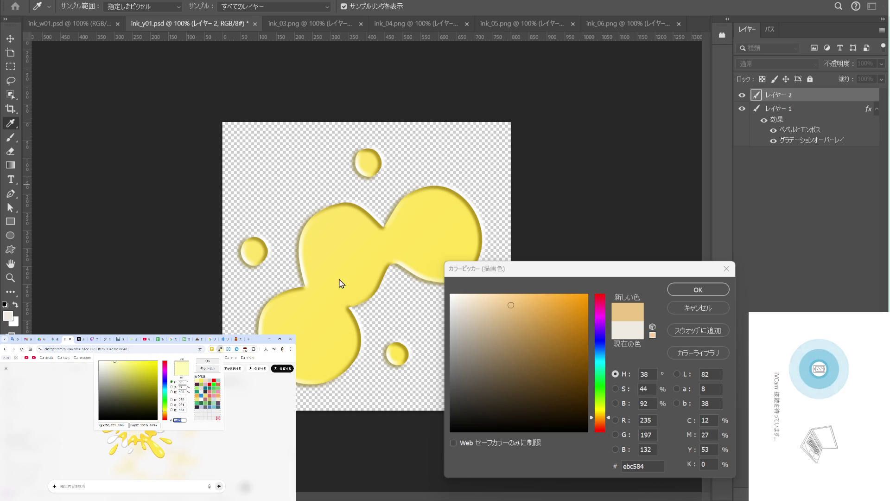
double_click(642, 466)
type("fffbb8")
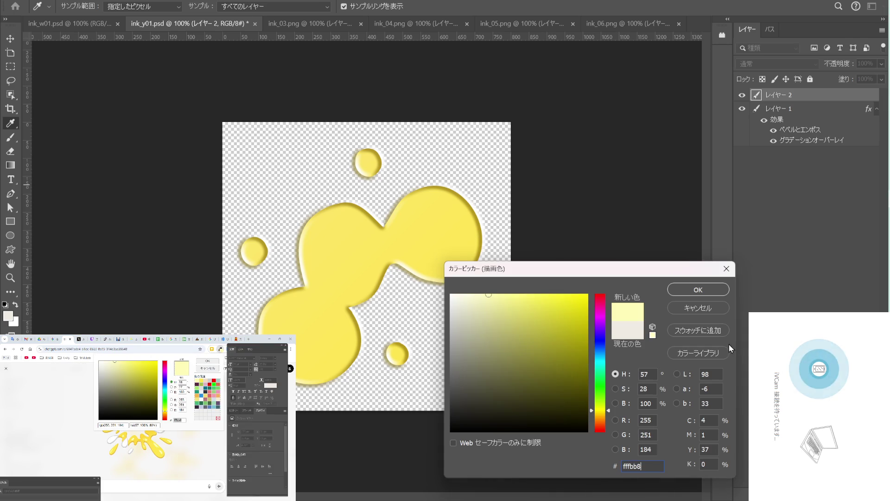
left_click(719, 294)
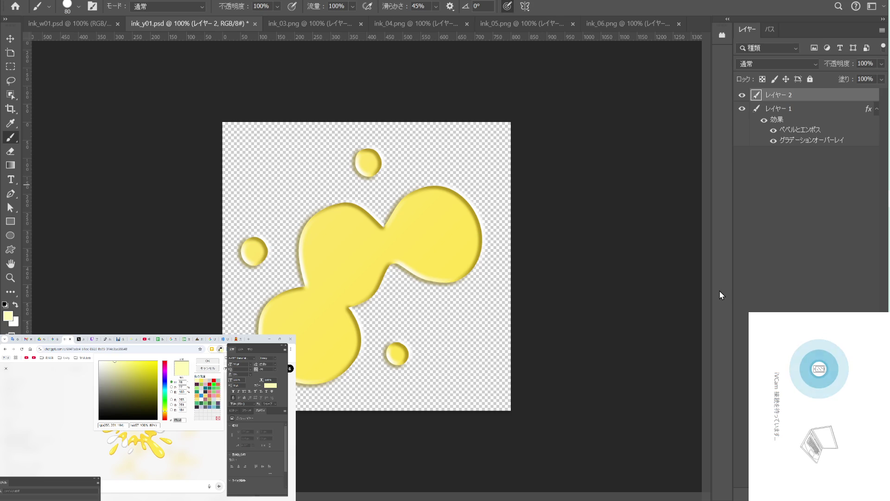
Paint highlight dots and curved strokes on the upper-left, lower-left and upper-right blobs.
left_click(344, 225)
left_click_drag(328, 225, 313, 251)
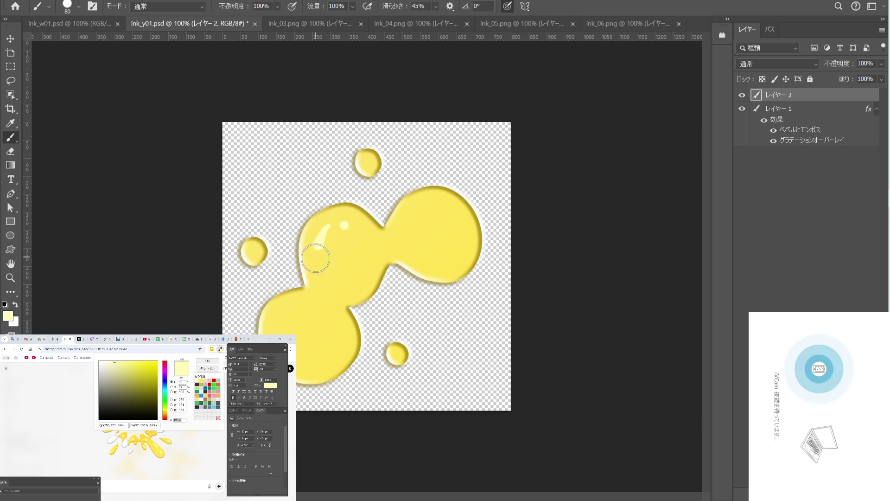
left_click(293, 305)
left_click_drag(283, 313, 274, 330)
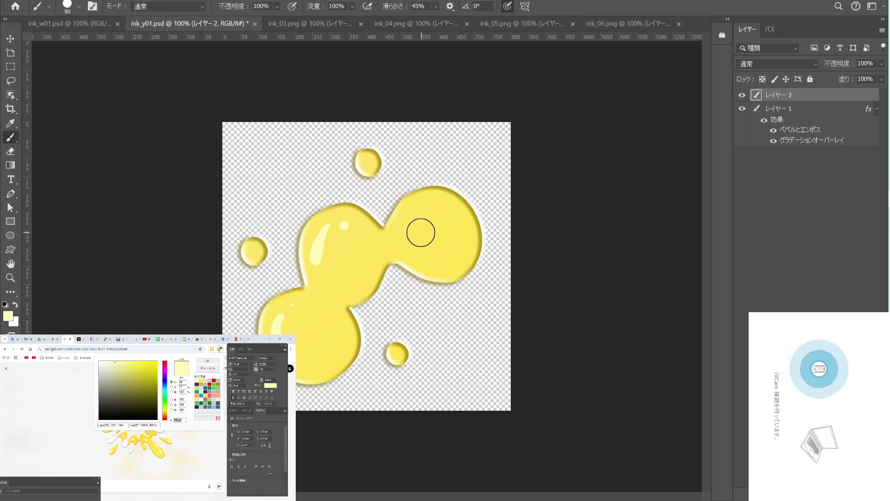
left_click(411, 212)
mouse_move(426, 199)
left_mouse_down()
mouse_move(438, 197)
mouse_move(432, 211)
mouse_move(458, 262)
left_mouse_up()
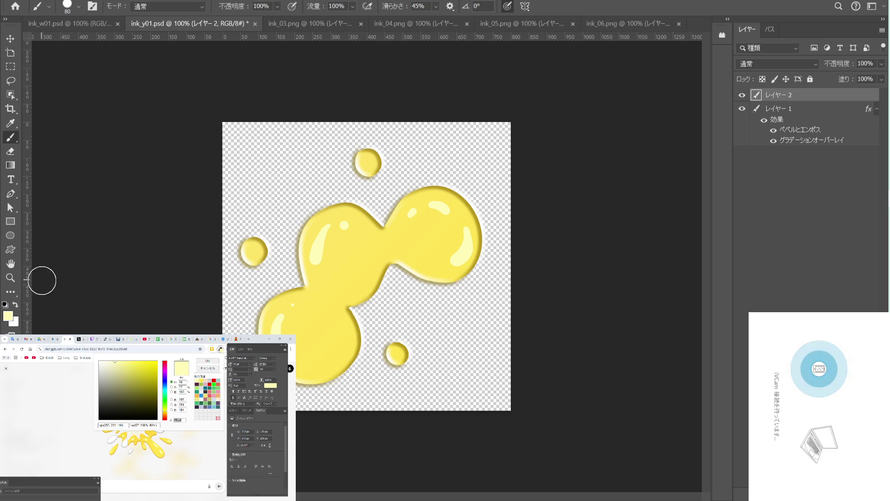
Reopen the foreground colour picker and the browser's colour-sampling tool.
left_click(8, 316)
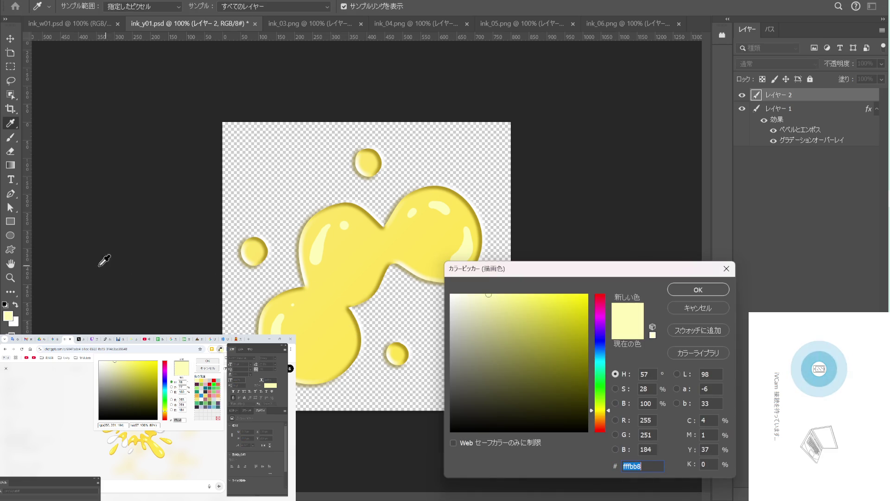
left_click(161, 441)
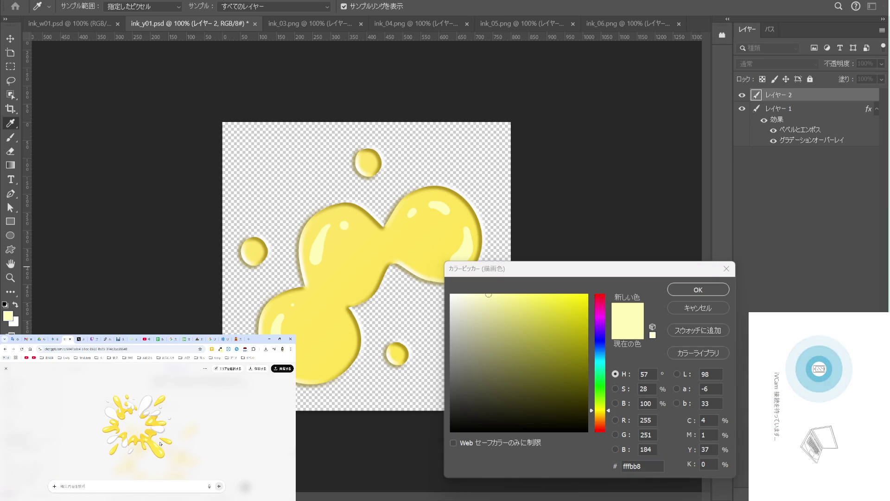
left_click(221, 350)
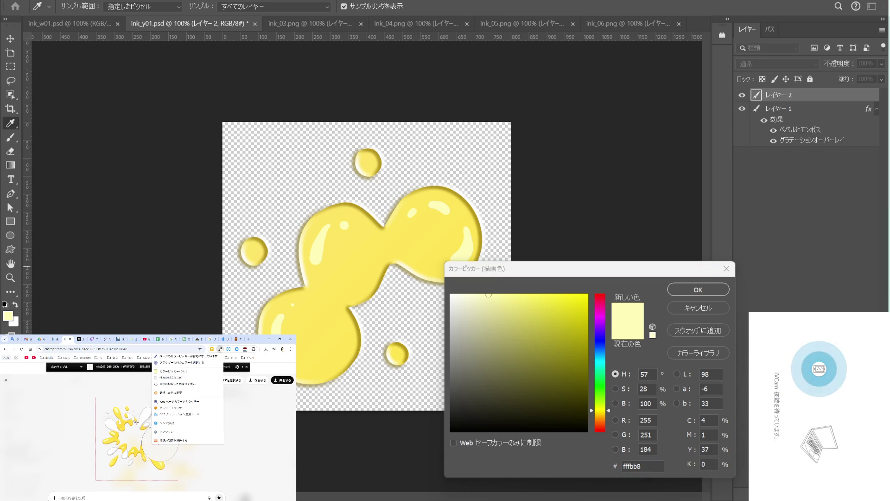
Copy the reference splash from the browser, paste it as a new layer, and shift it right.
left_click(151, 440)
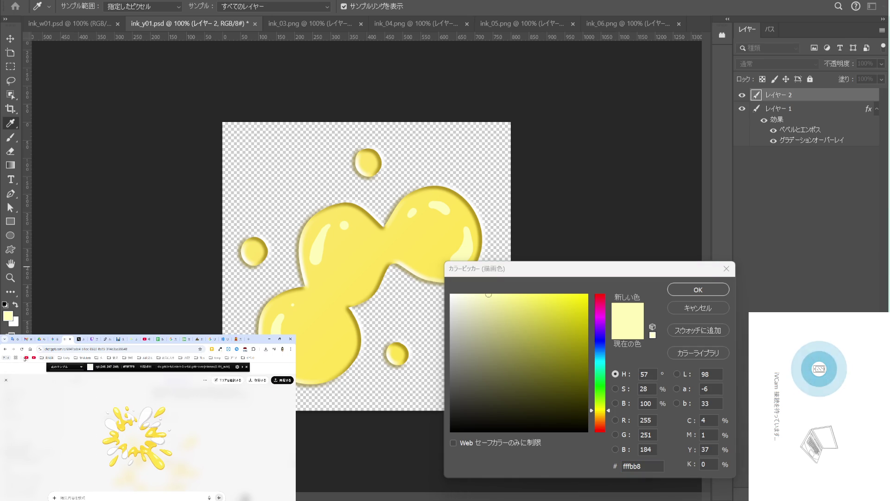
left_click(146, 439)
right_click(146, 439)
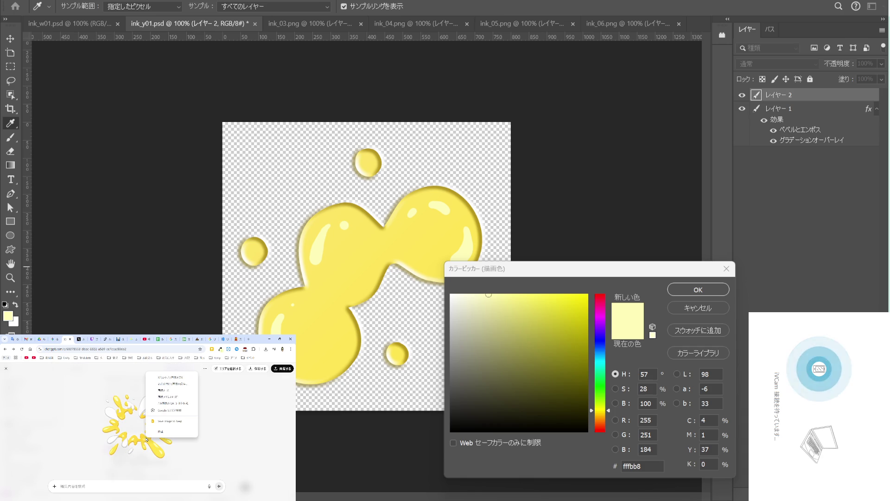
left_click(173, 391)
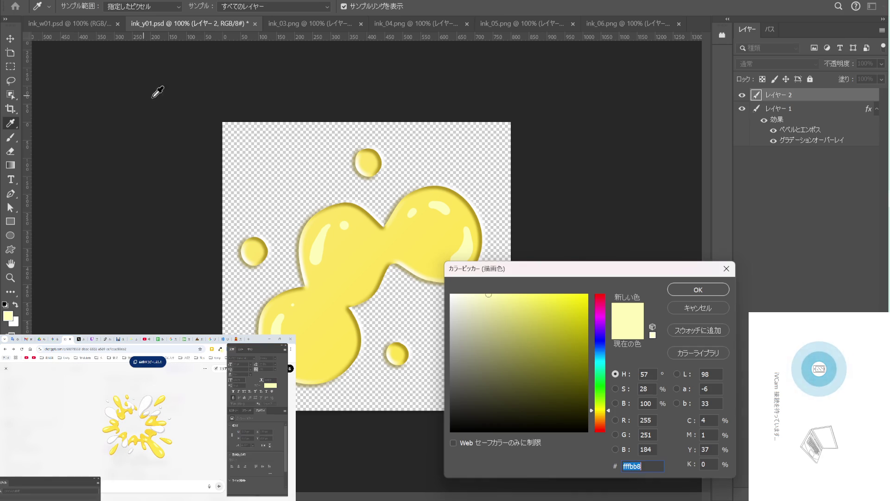
left_click(207, 109)
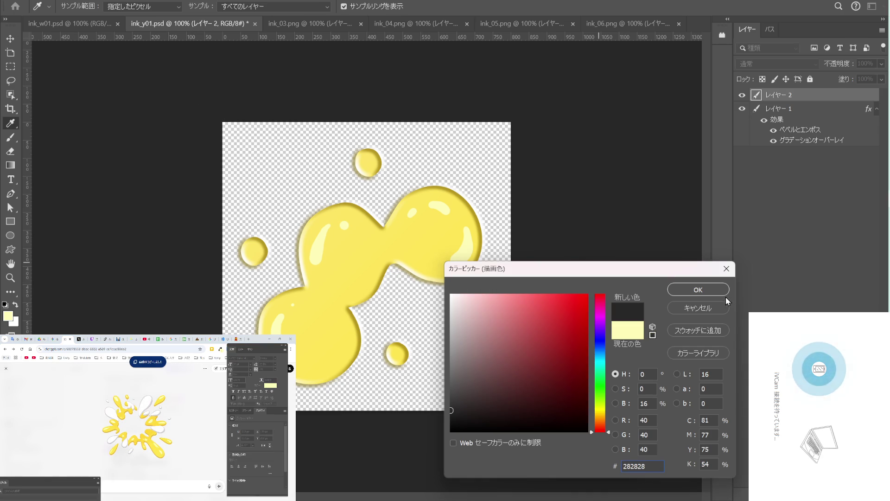
left_click(715, 307)
key("ctrl+v")
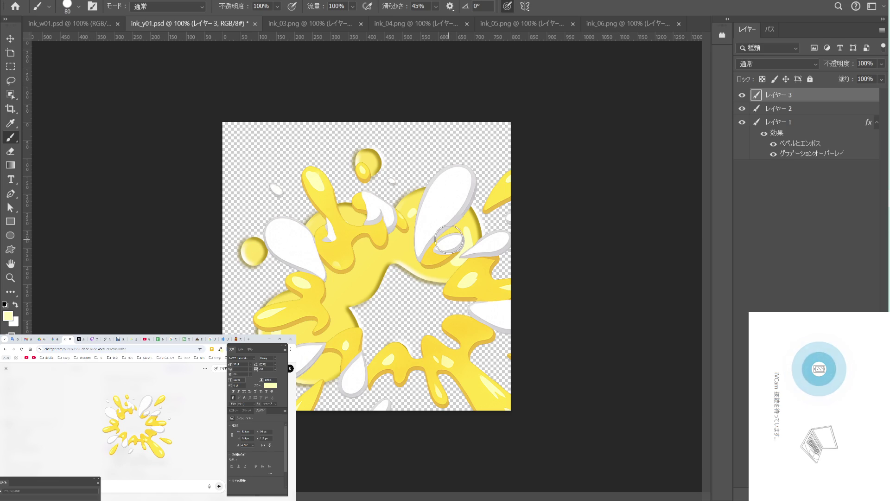
left_click(11, 40)
left_click_drag(347, 235, 436, 210)
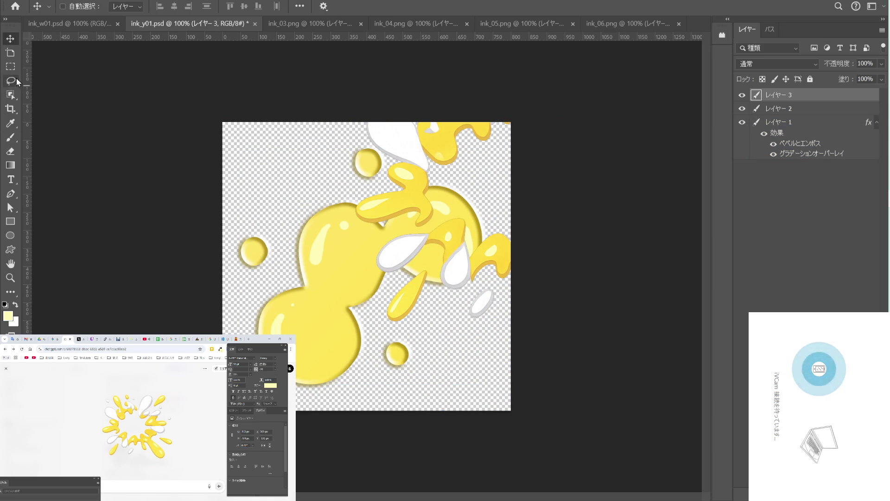
Sample the deeper golden yellow from the pasted splash, hide レイヤー 3, and select レイヤー 2.
key("i")
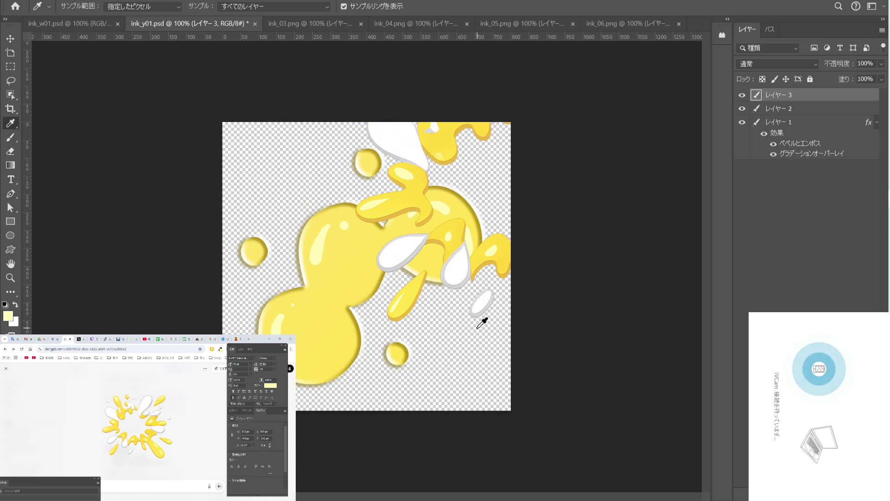
left_click(406, 314)
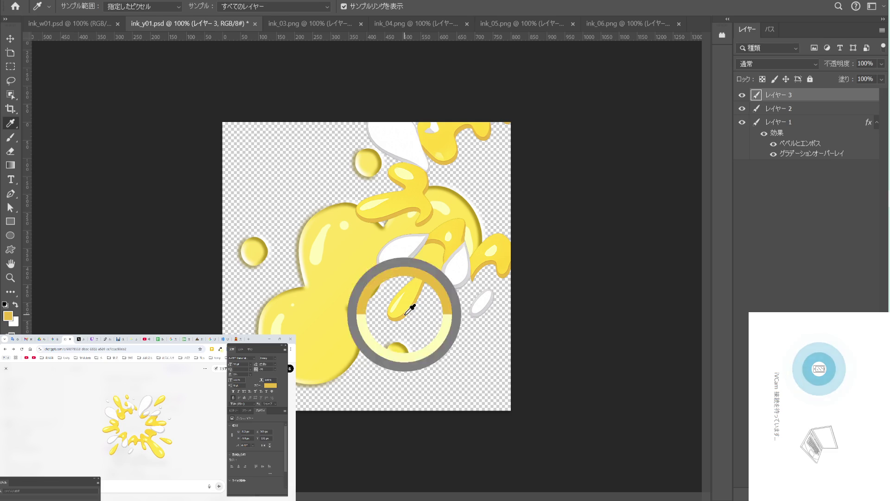
left_click(741, 95)
left_click(783, 111)
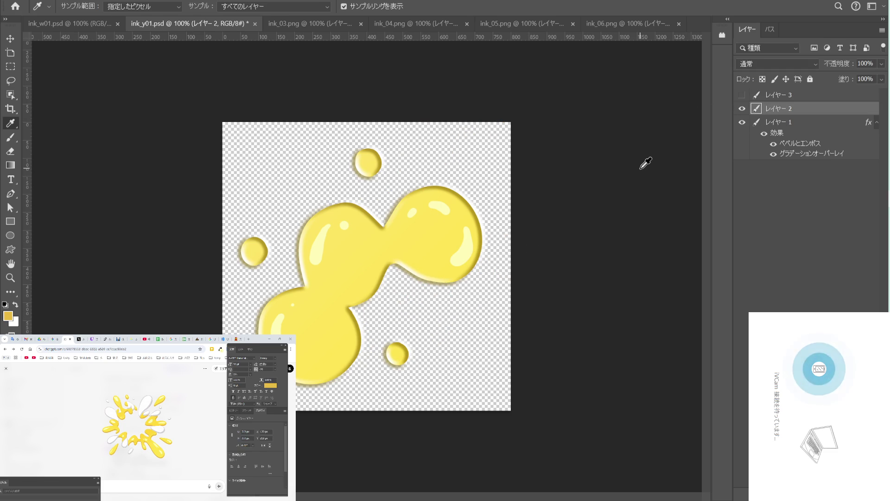
Discard a trial golden stroke and create a new shading layer, レイヤー 4.
key("b")
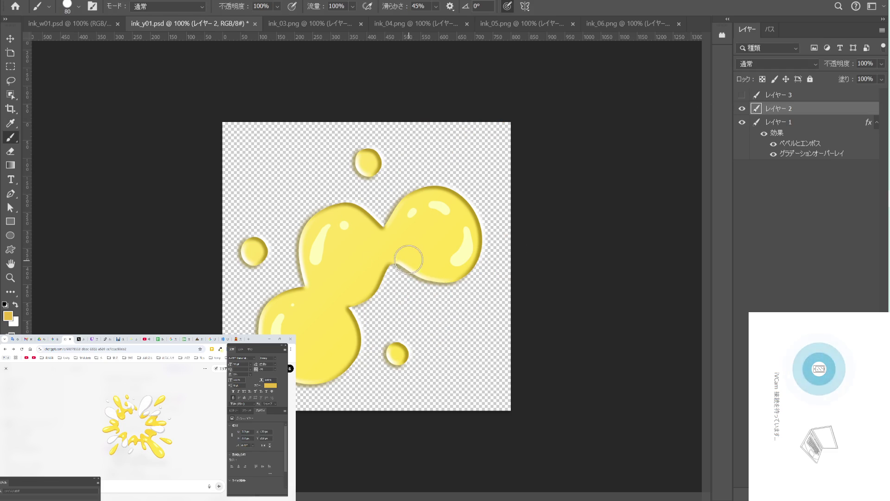
left_click_drag(410, 258, 439, 267)
key("ctrl+z")
key("ctrl+m")
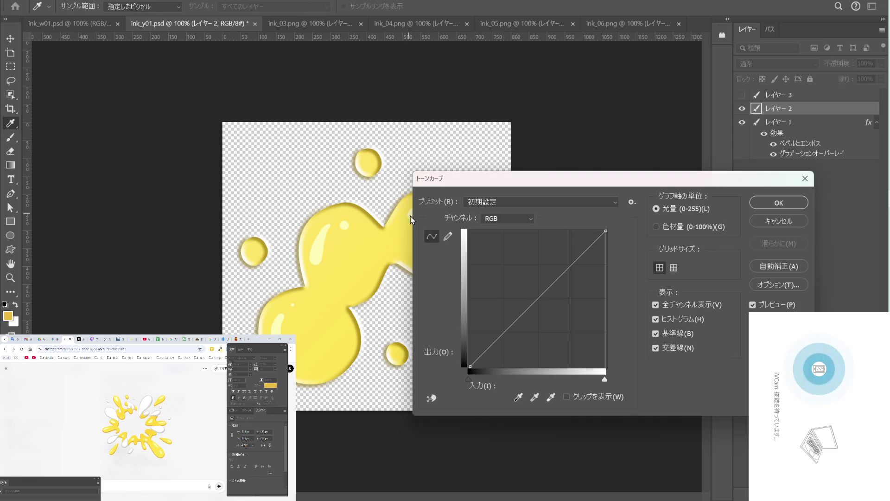
left_click(761, 223)
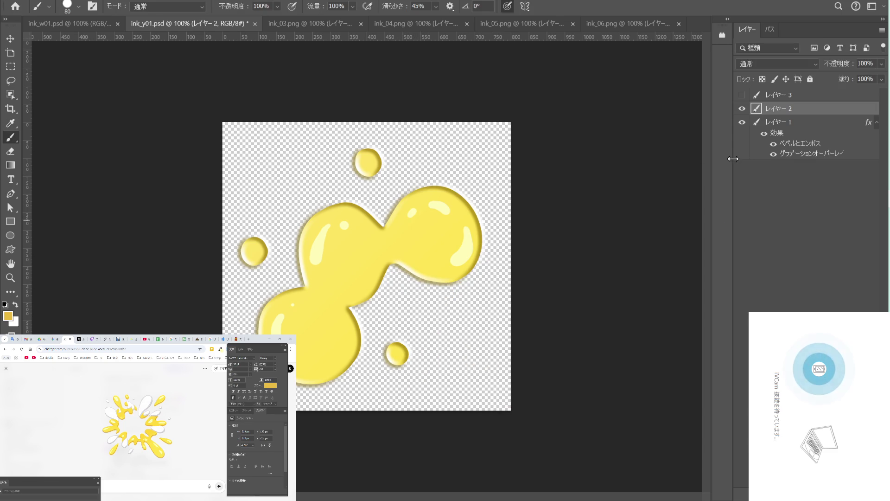
key("ctrl+shift+n")
key("Return")
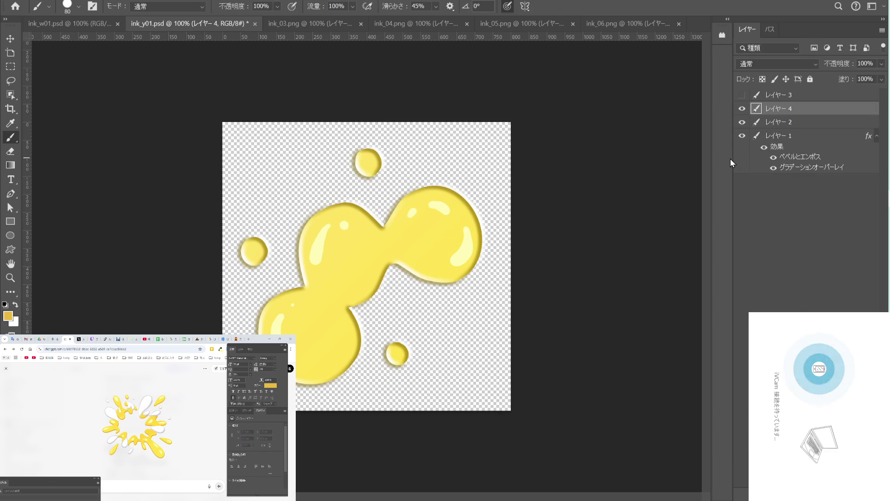
Paint darker gold shading on the blob's neck, right lobe, and top and left droplets.
mouse_move(394, 258)
left_mouse_down()
mouse_move(343, 315)
mouse_move(318, 368)
left_mouse_up()
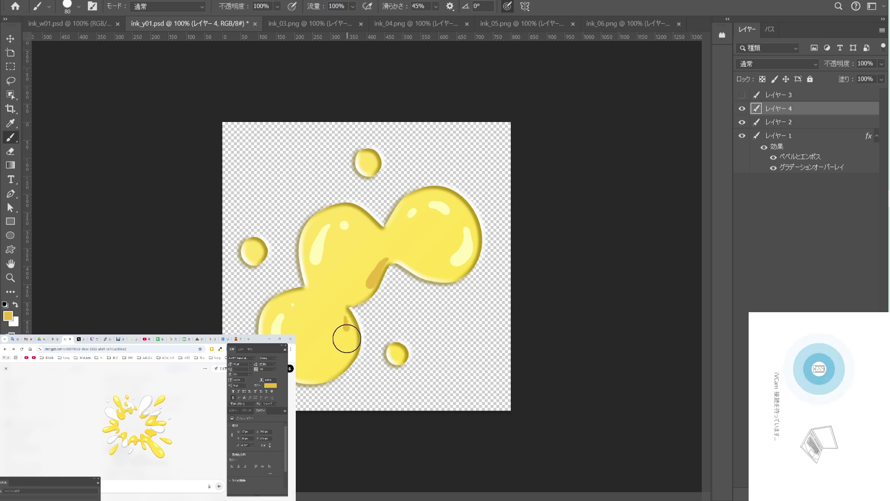
left_click(450, 270)
left_click_drag(459, 271, 428, 273)
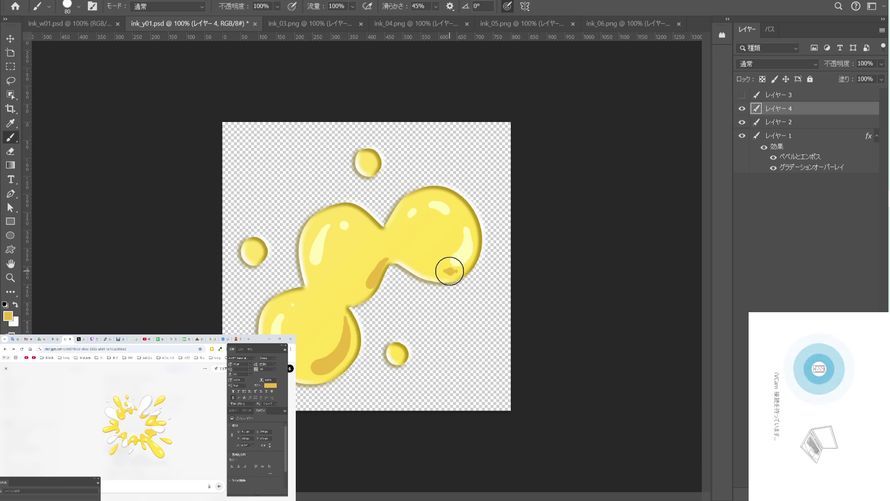
left_click(370, 165)
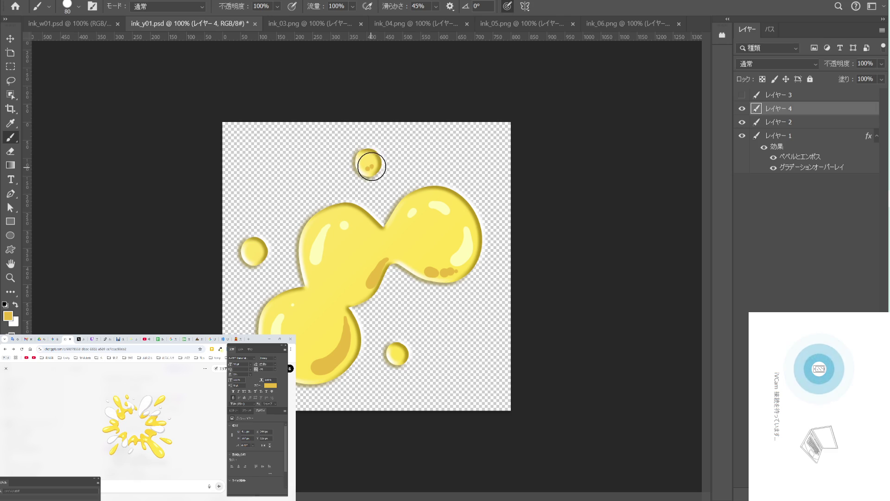
left_click_drag(367, 167, 374, 162)
left_click_drag(255, 254, 258, 250)
Lighten the shading with a Curves midtone lift, keeping Normal blending.
key("ctrl+m")
left_click_drag(544, 181, 638, 182)
left_click_drag(641, 289, 633, 291)
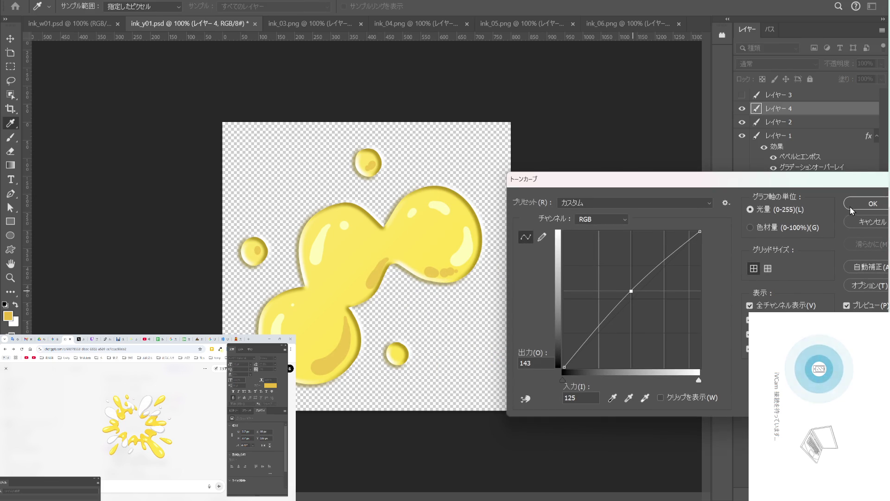
left_click(855, 205)
left_click(776, 63)
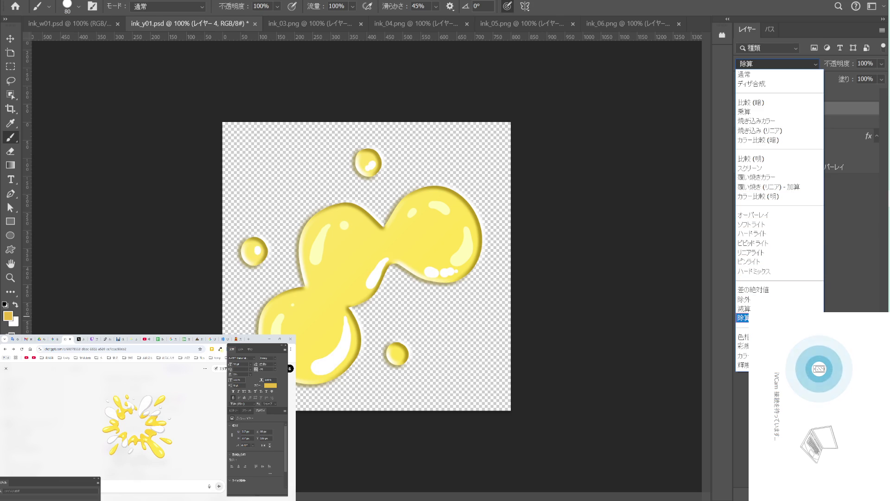
left_click(762, 76)
key("i")
Boost the shading layer with Hue/Saturation: Saturation +26, Lightness +6.
key("ctrl+u")
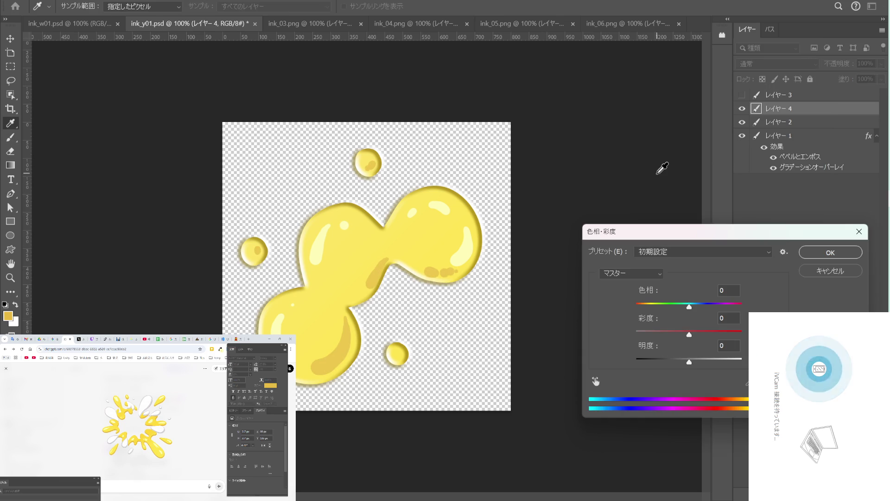
mouse_move(689, 363)
left_mouse_down()
mouse_move(697, 364)
mouse_move(693, 347)
left_mouse_up()
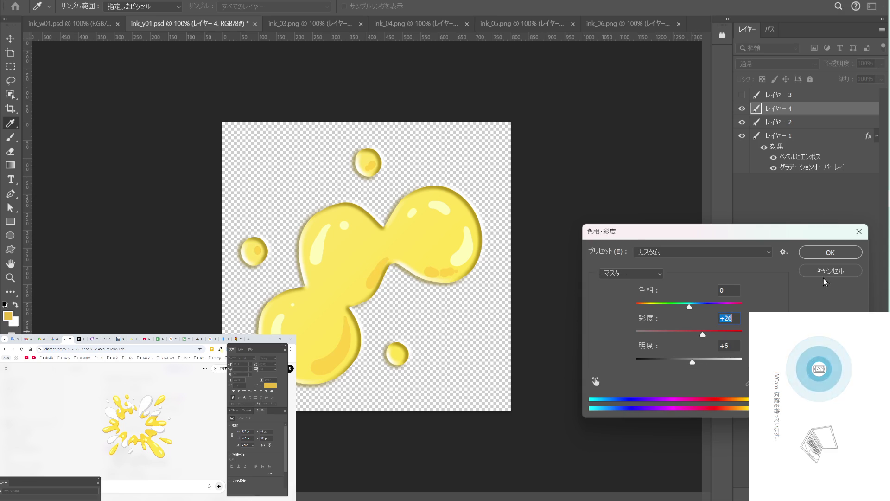
left_click(830, 253)
key("b")
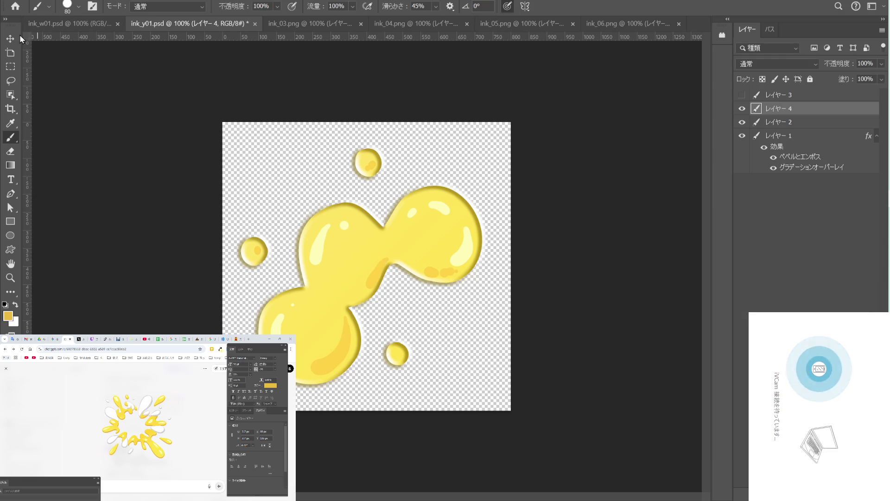
Undo a trial orange dab on the right lobe and save ink_y01.psd.
left_click(176, 0)
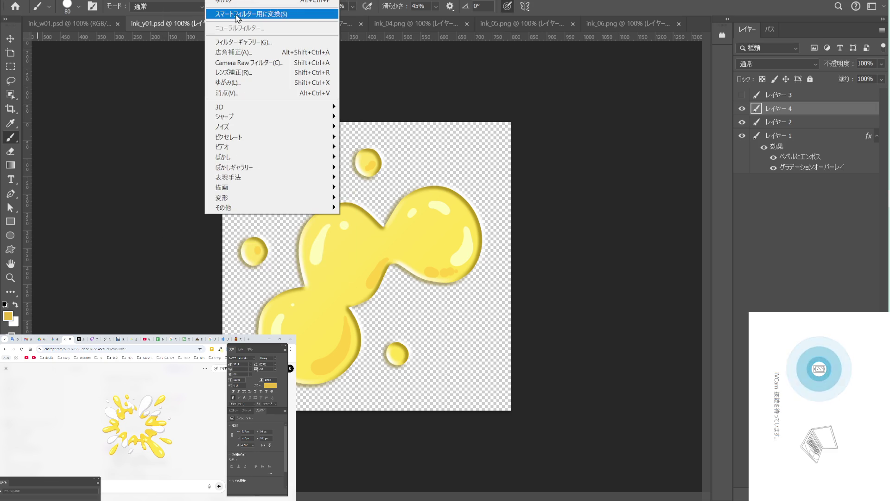
key("Escape")
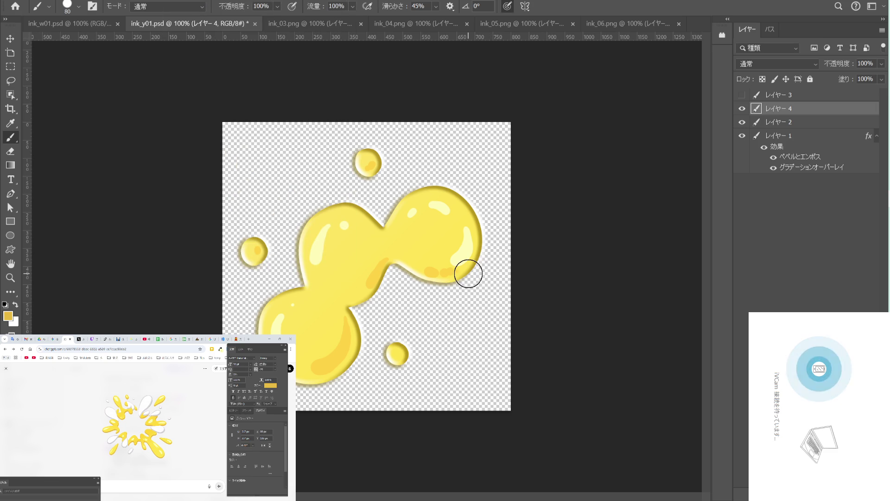
left_click(437, 272)
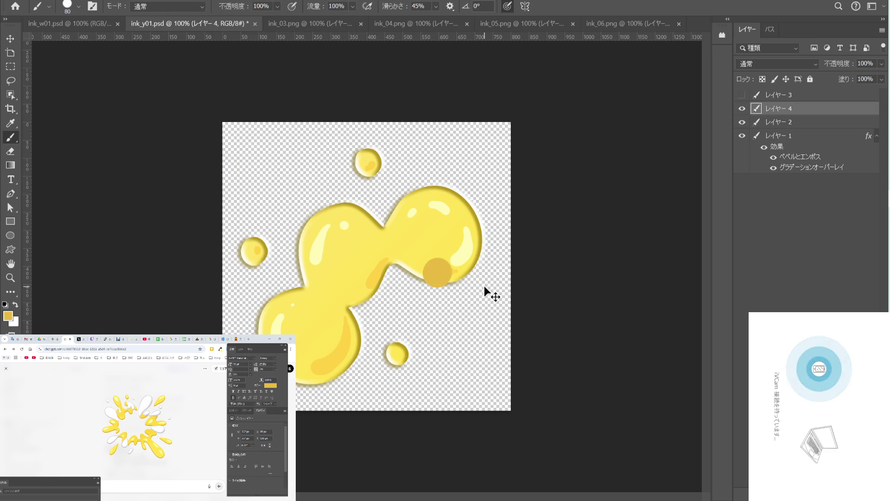
key("ctrl+z")
key("v")
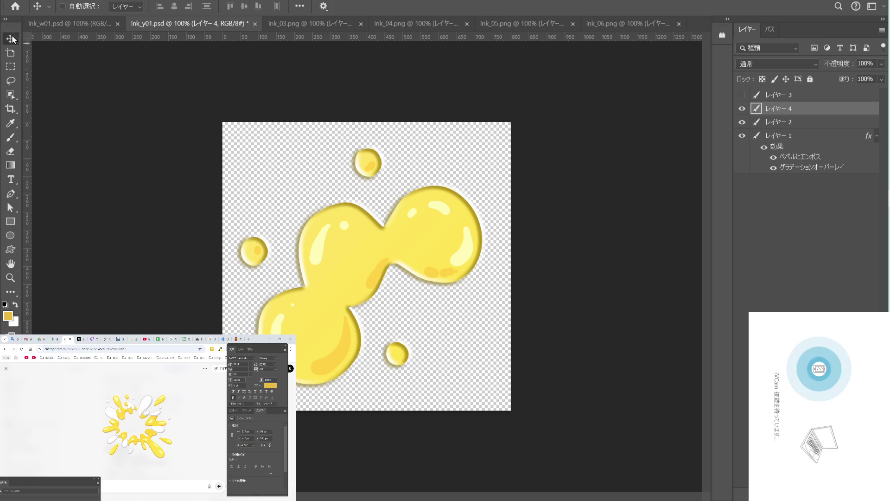
key("ctrl+s")
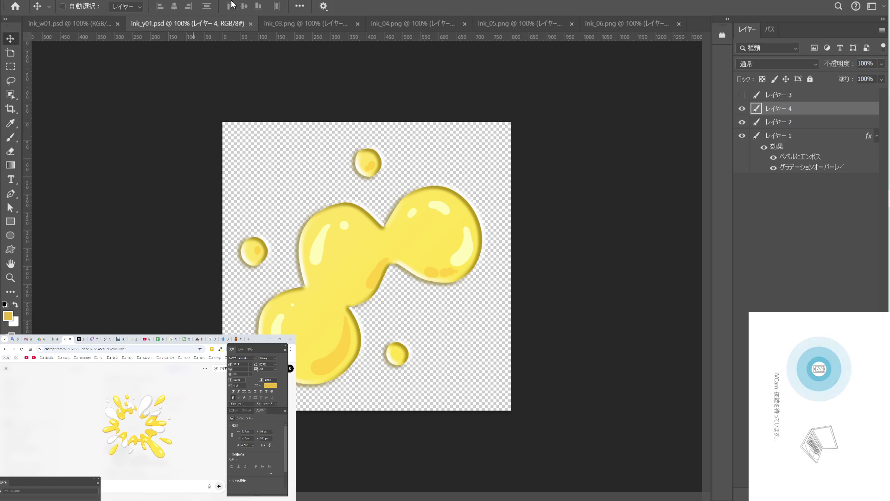
Start Liquify on the yellow splash with other layers hidden, zoomed into the right blobs.
key("alt+t")
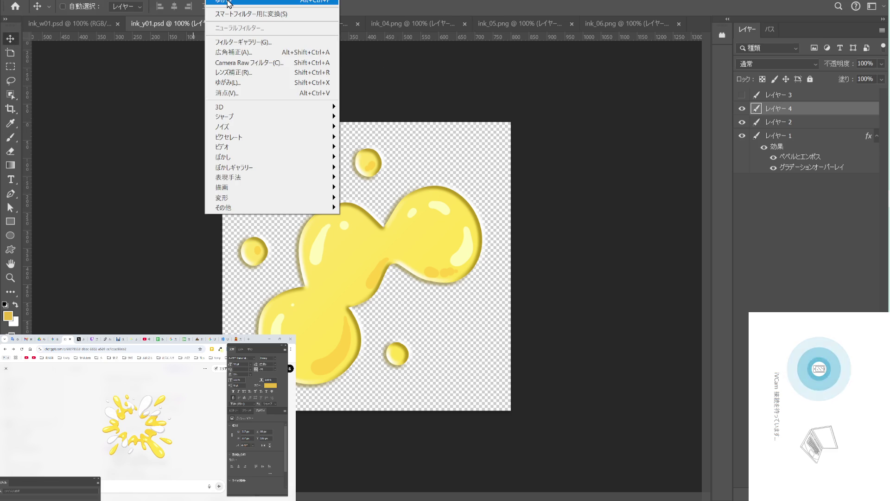
left_click(229, 4)
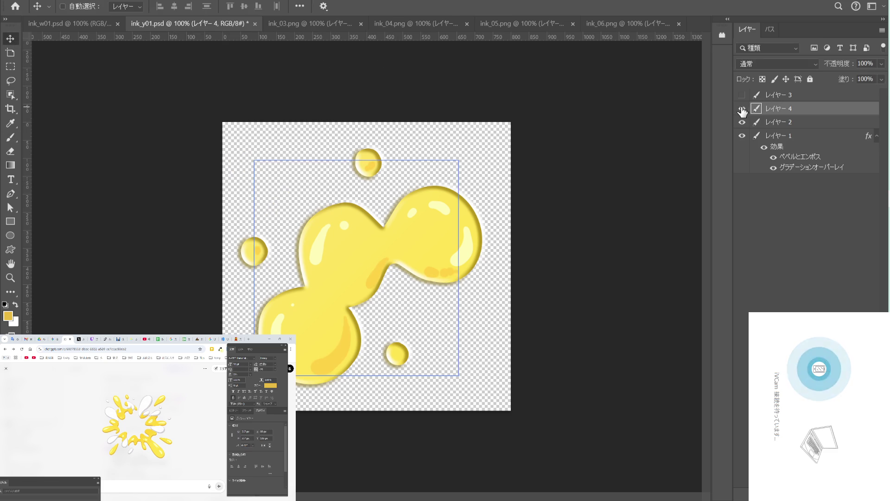
key("alt+s")
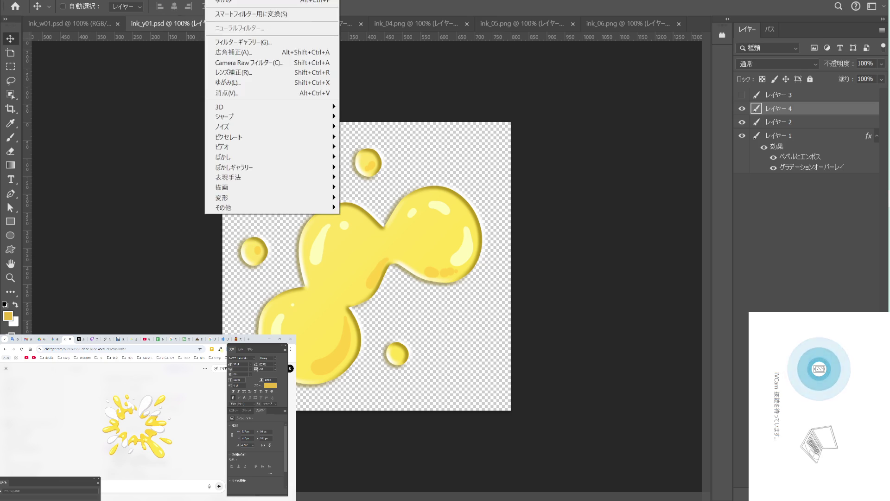
mouse_move(211, 1)
left_click(257, 85)
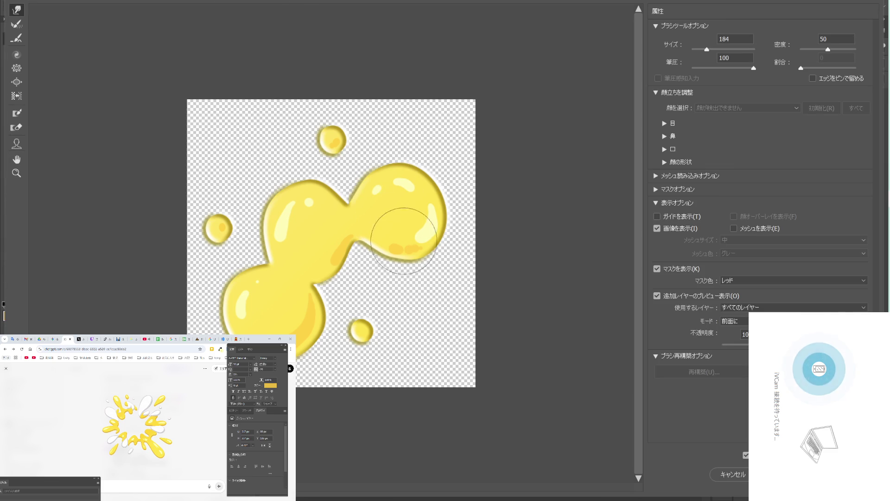
left_click(411, 246)
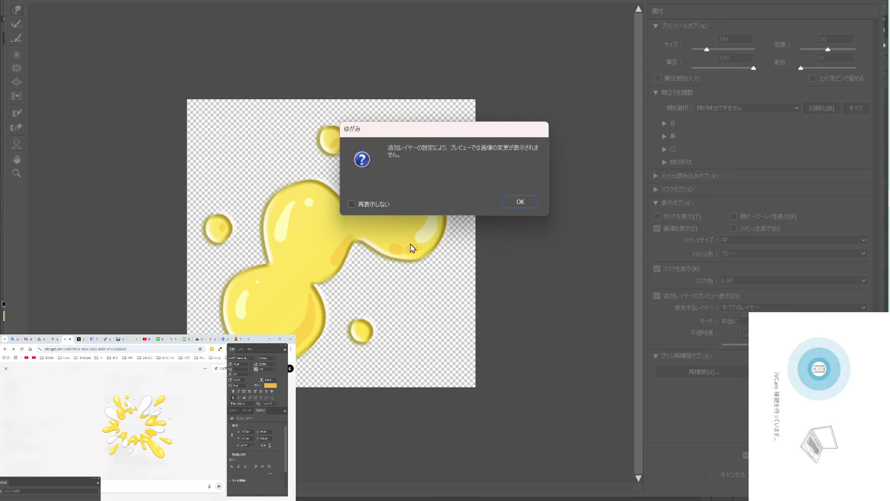
left_click(512, 204)
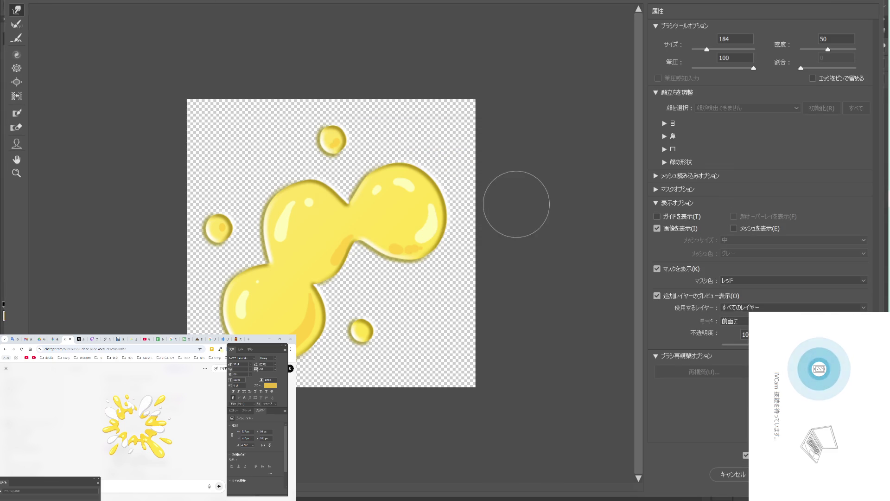
left_click(658, 295)
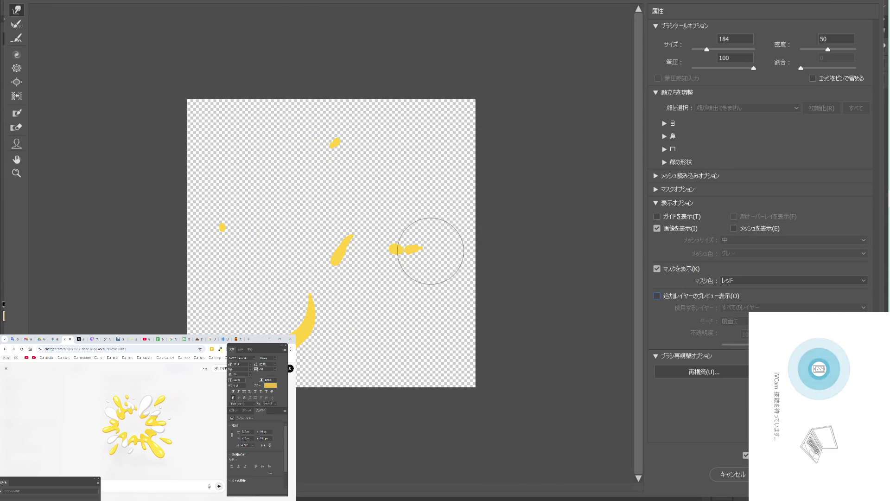
key("ctrl+space")
left_click(412, 246)
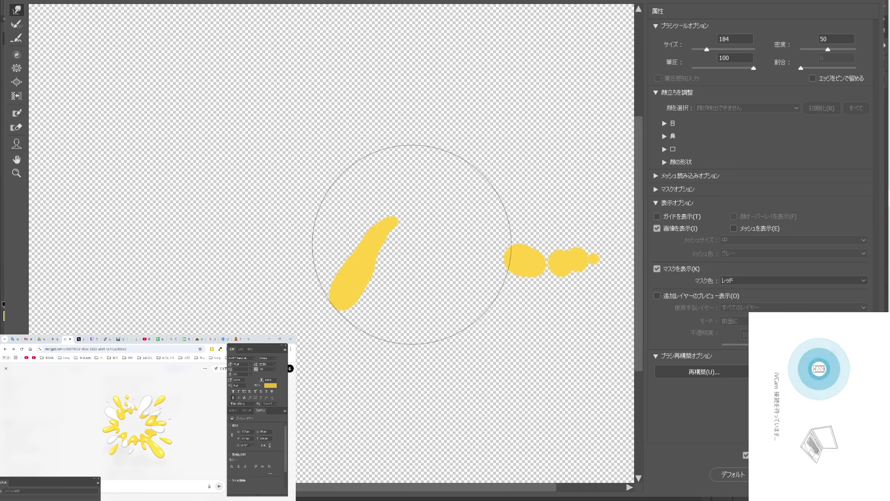
left_click_drag(417, 238, 344, 217)
With a smaller Liquify brush, push and smooth the right blobs' outlines, then apply.
key("bracketleft")
key("bracketleft")
key("bracketleft")
key("bracketleft")
key("bracketleft")
key("bracketleft")
key("bracketleft")
key("bracketleft")
key("bracketleft")
key("bracketleft")
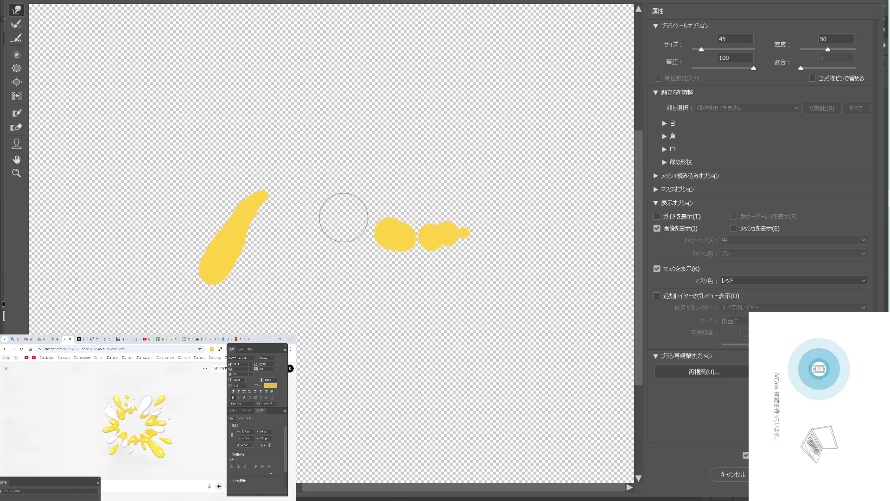
mouse_move(437, 227)
left_mouse_down()
mouse_move(439, 219)
mouse_move(452, 241)
mouse_move(408, 248)
left_mouse_up()
key("bracketleft")
key("bracketleft")
key("bracketleft")
key("bracketleft")
mouse_move(440, 222)
left_mouse_down()
mouse_move(475, 234)
mouse_move(468, 226)
left_mouse_up()
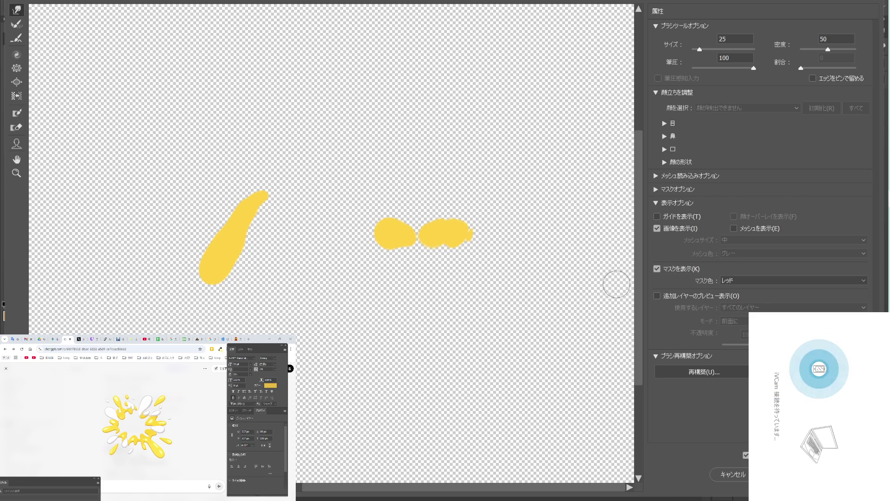
key("Return")
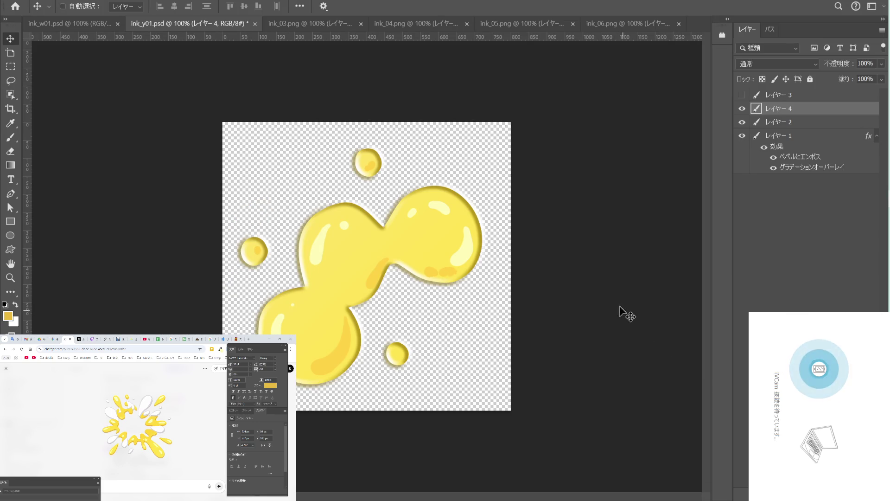
Nudge the main yellow layer a few pixels down and switch to ink_w01.psd.
key("e")
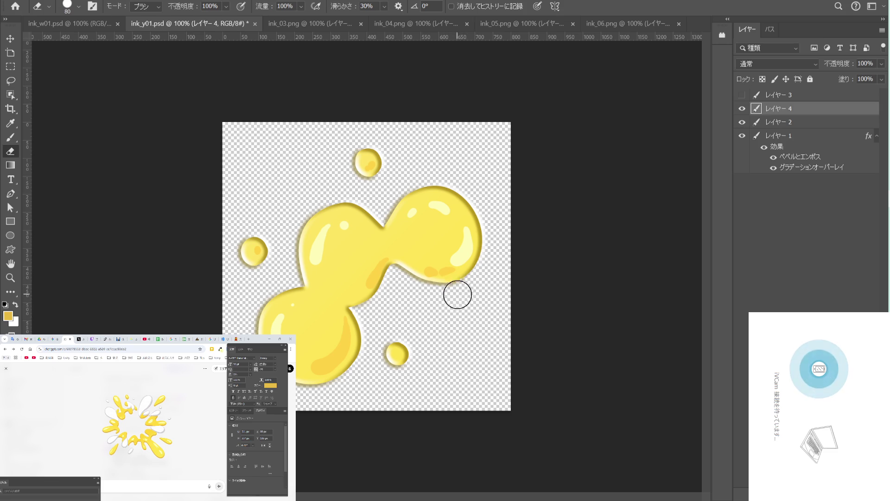
left_click(11, 39)
left_click_drag(325, 247, 324, 252)
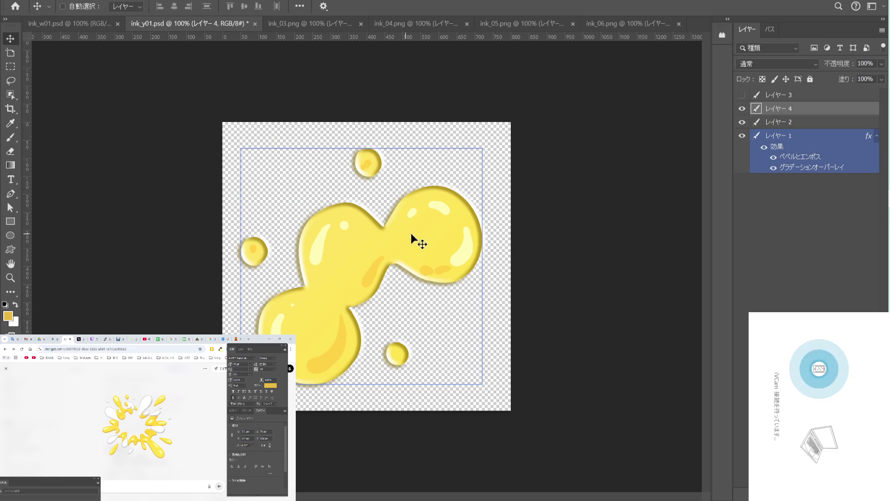
left_click(178, 109, "ctrl")
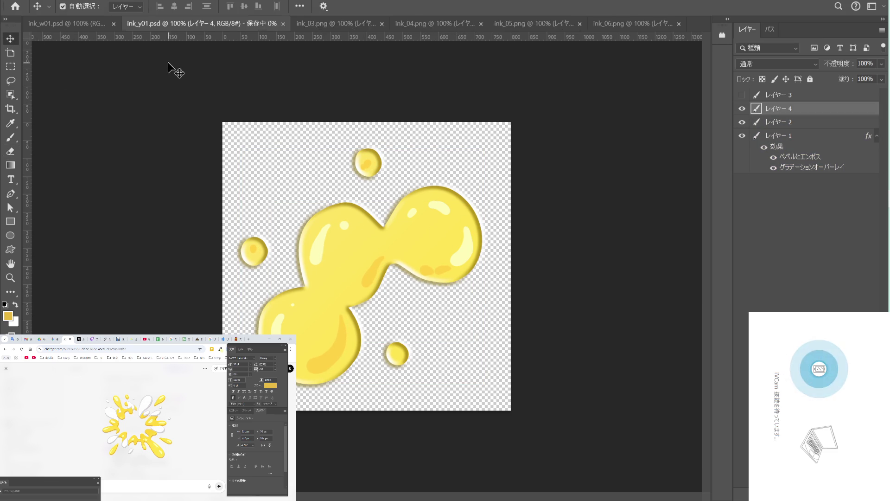
left_click(87, 24)
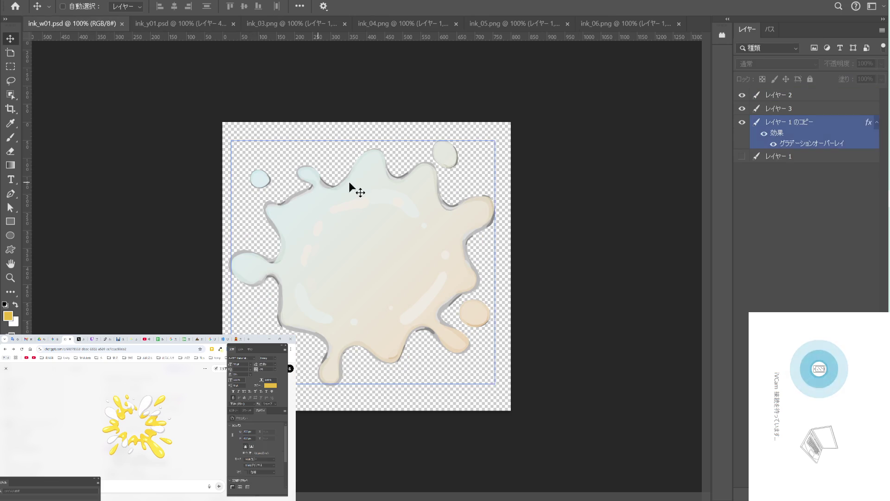
Add Bevel & Emboss to レイヤー 1 のコピー with a #7c7c7c grey shadow colour.
left_click(807, 129)
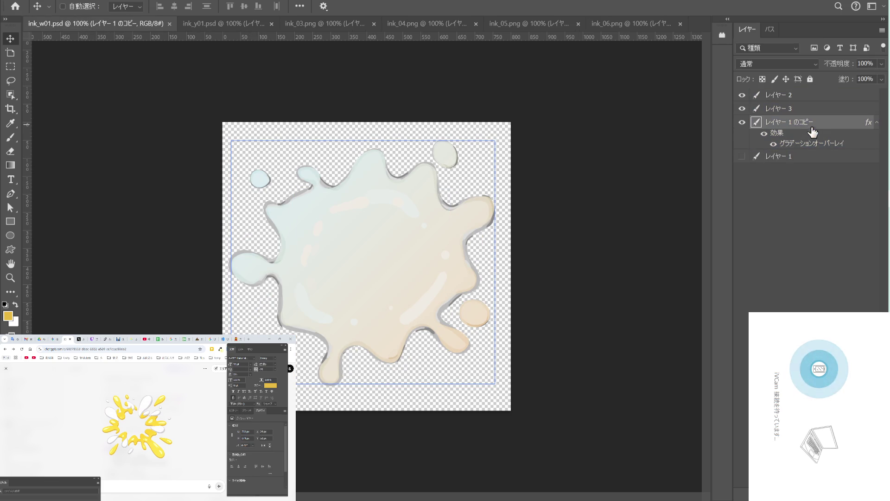
left_click(807, 122)
left_click(206, 24)
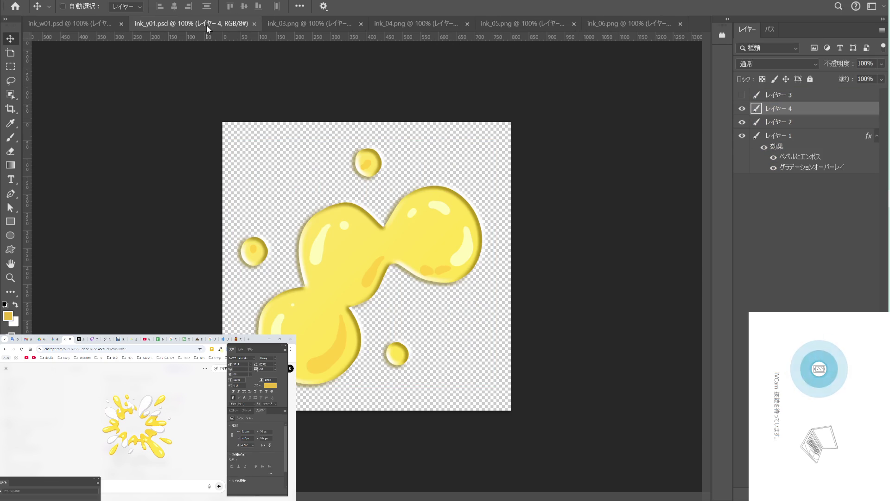
left_click(96, 21)
left_click(851, 134)
double_click(847, 127)
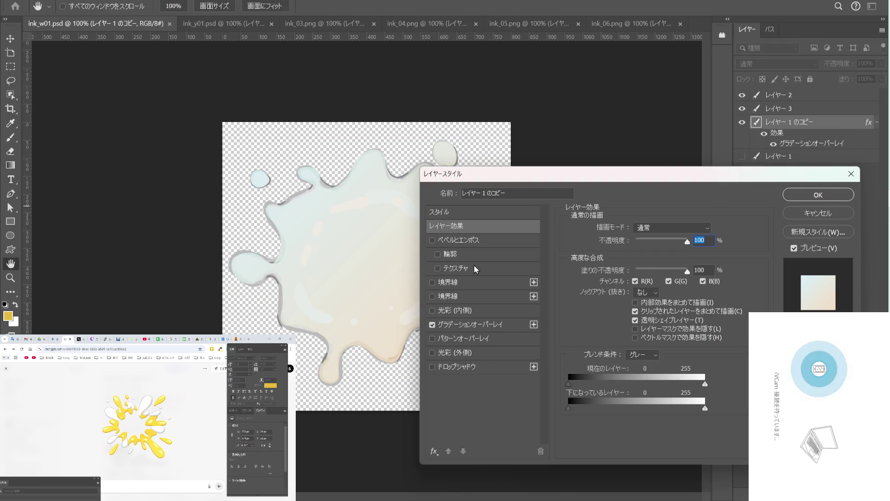
left_click(469, 242)
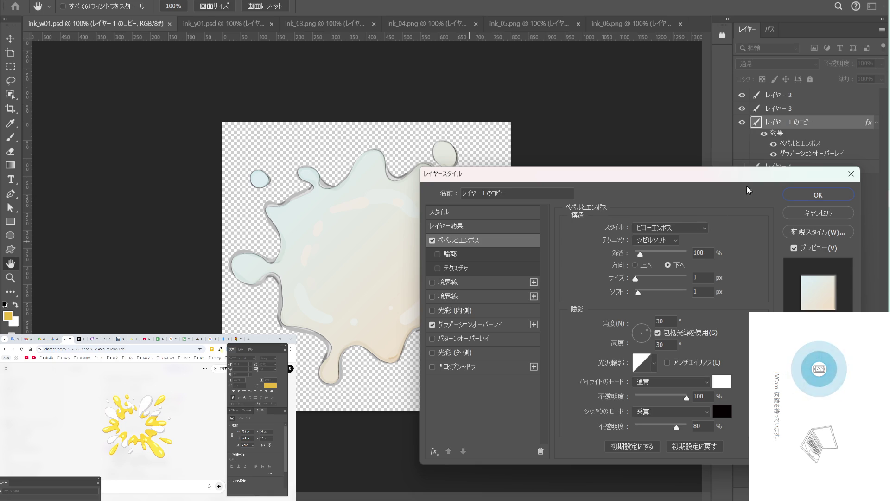
left_click(728, 416)
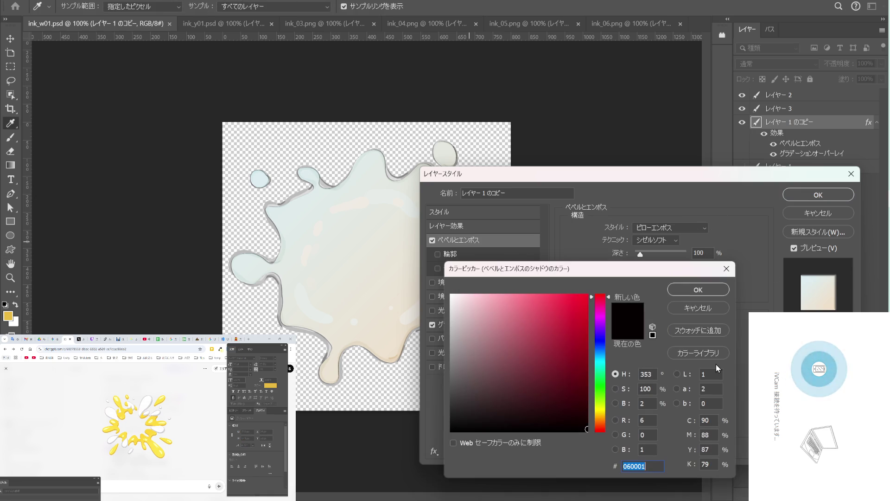
mouse_move(491, 404)
left_mouse_down()
mouse_move(476, 399)
mouse_move(459, 366)
mouse_move(435, 365)
left_mouse_up()
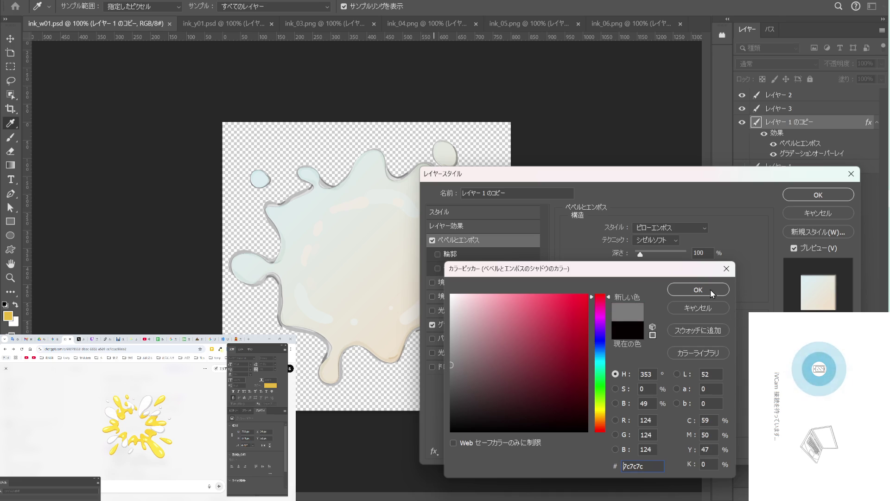
left_click(710, 291)
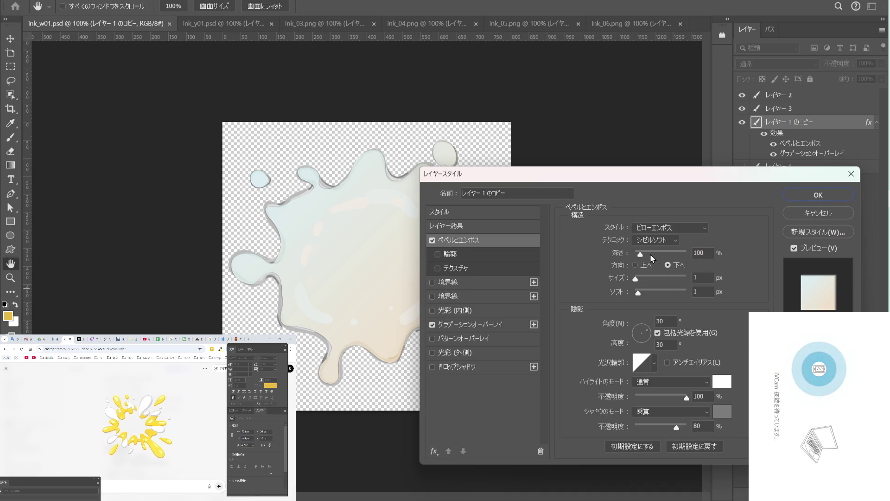
Deepen the bevel to 407% in Pillow Emboss style and apply the layer style.
left_click_drag(642, 256, 656, 254)
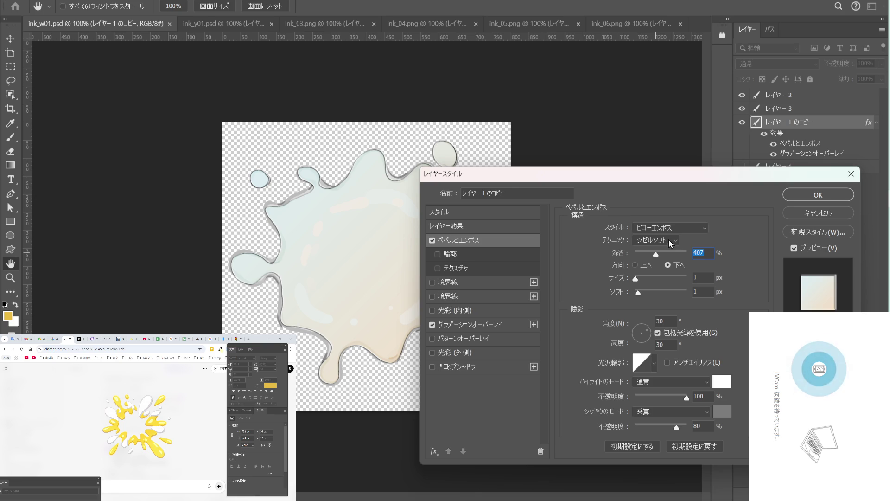
left_click(672, 227)
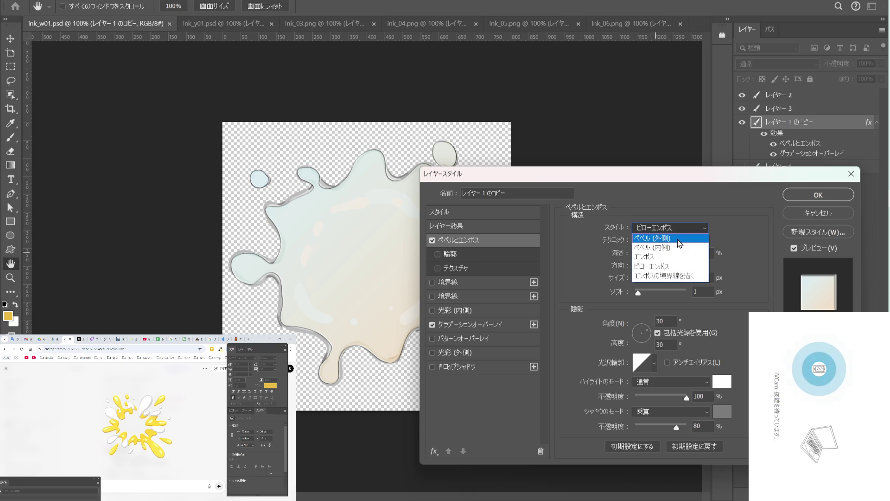
left_click(678, 256)
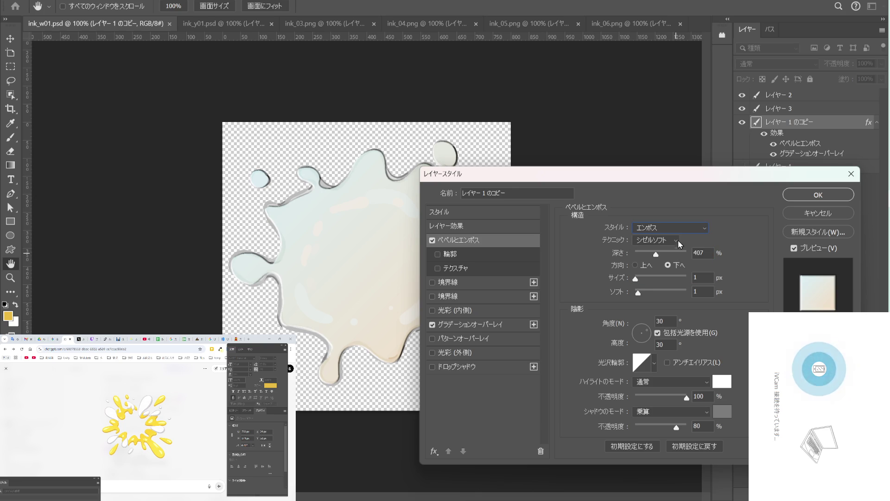
left_click(680, 232)
left_click(674, 253)
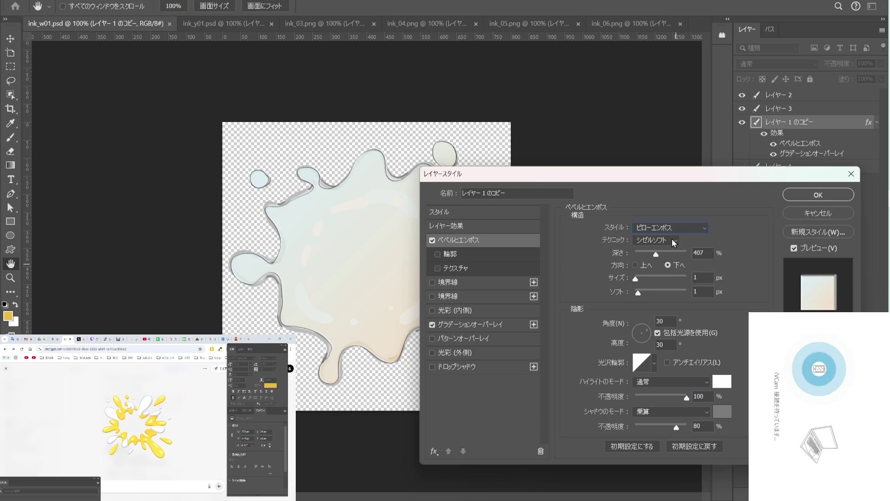
left_click(792, 197)
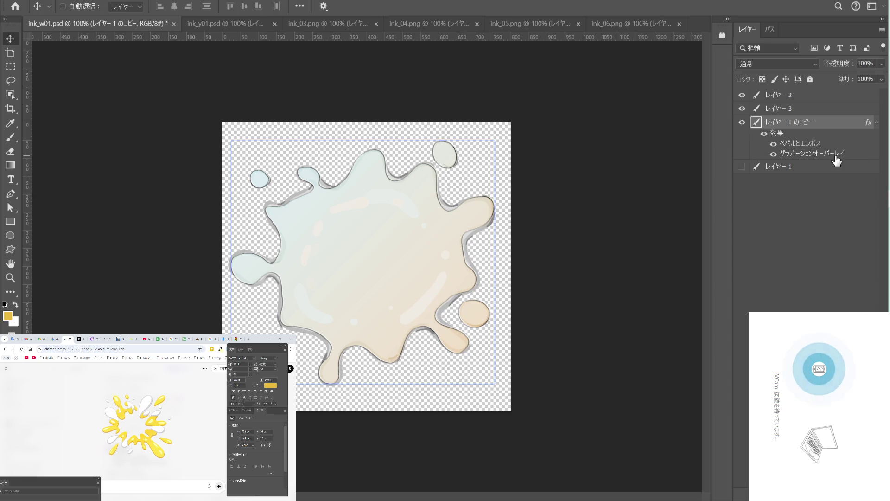
Add a Levels adjustment layer and move it to the top of the layer stack.
left_click(824, 98)
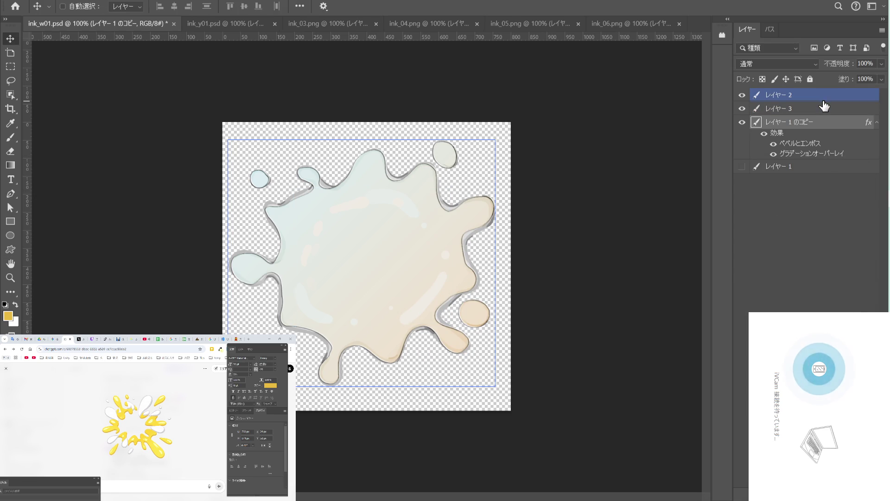
left_click(824, 107)
left_click(820, 225)
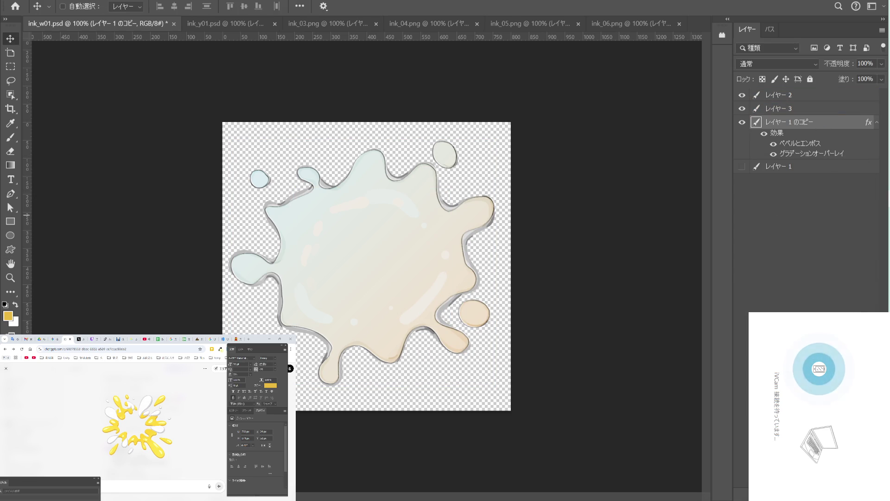
left_click(837, 492)
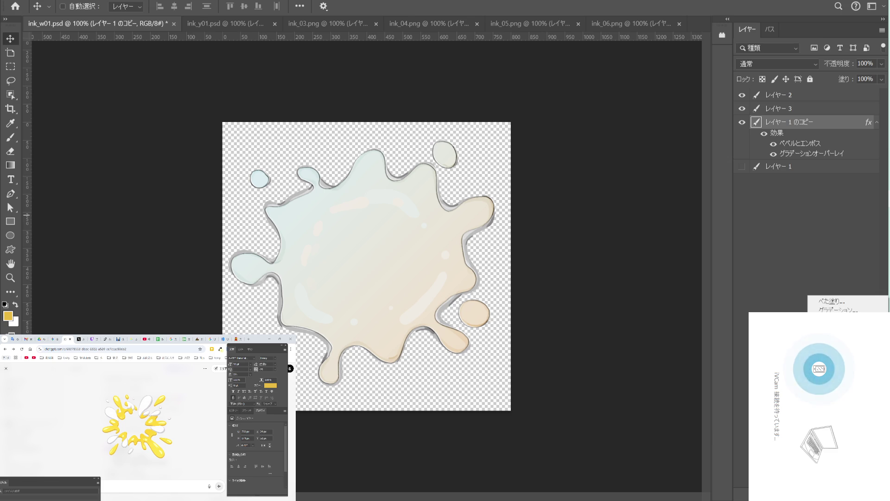
left_click(834, 343)
left_click_drag(816, 123, 819, 95)
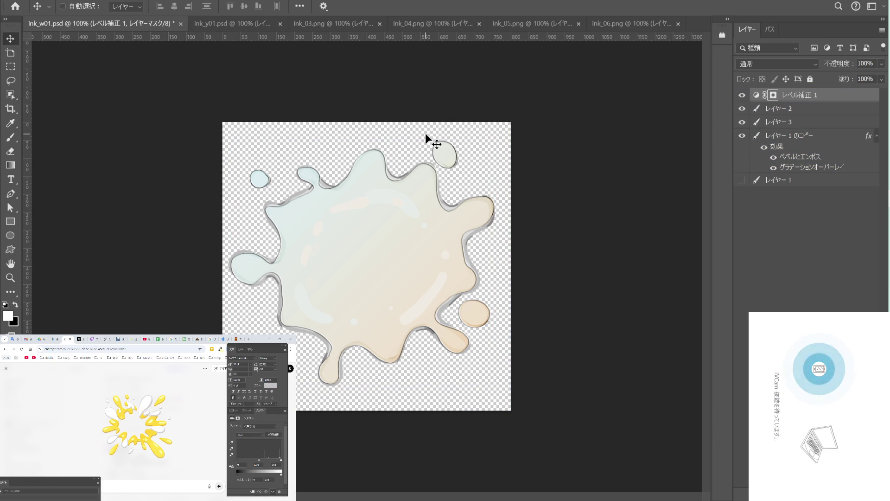
Darken the Levels midtones slightly and brighten the highlights.
left_click_drag(259, 460, 259, 461)
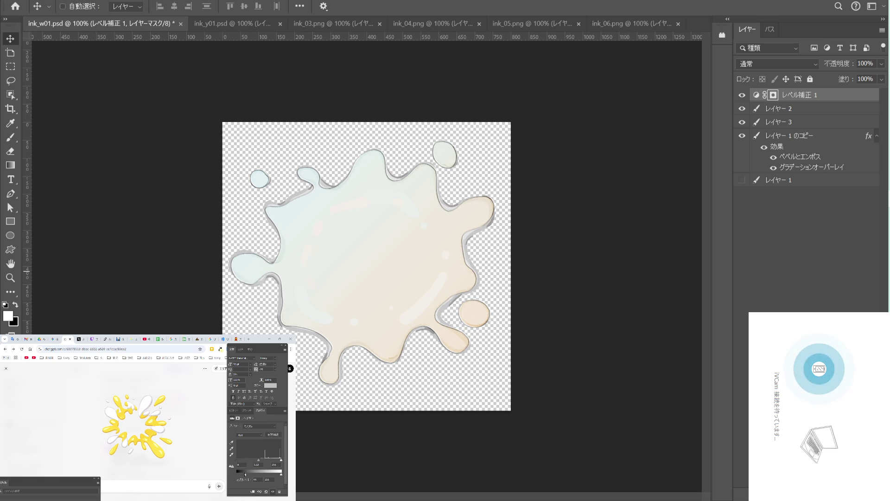
left_click_drag(281, 460, 280, 460)
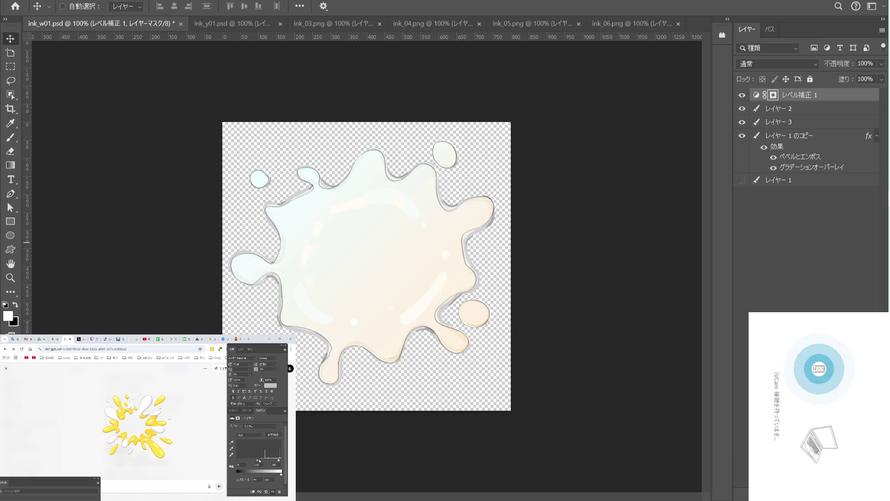
left_click_drag(256, 461, 260, 460)
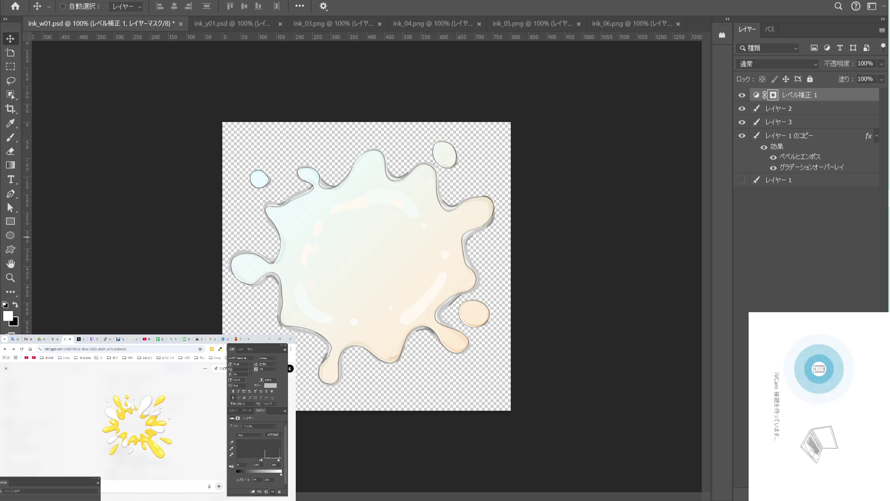
left_click(825, 109)
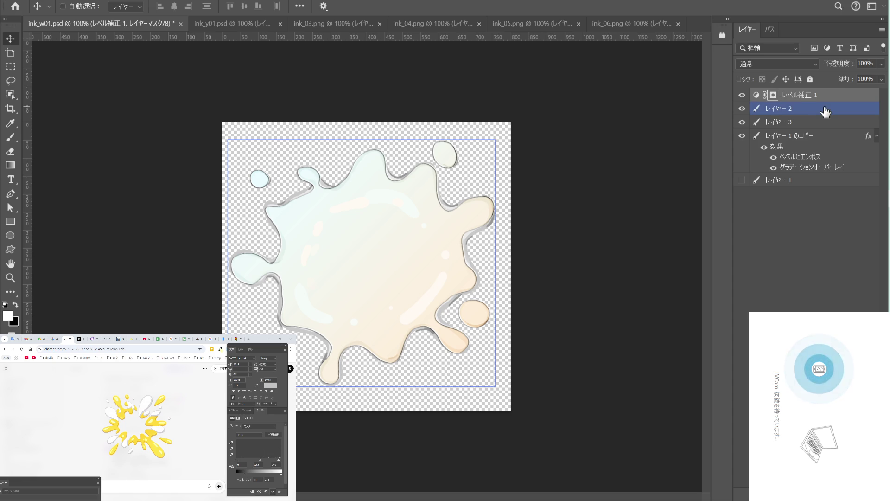
Compare the white splash by toggling its visibility, then set レイヤー 1 のコピー to 80% opacity.
left_click(853, 96)
left_click(834, 109)
left_click(820, 148)
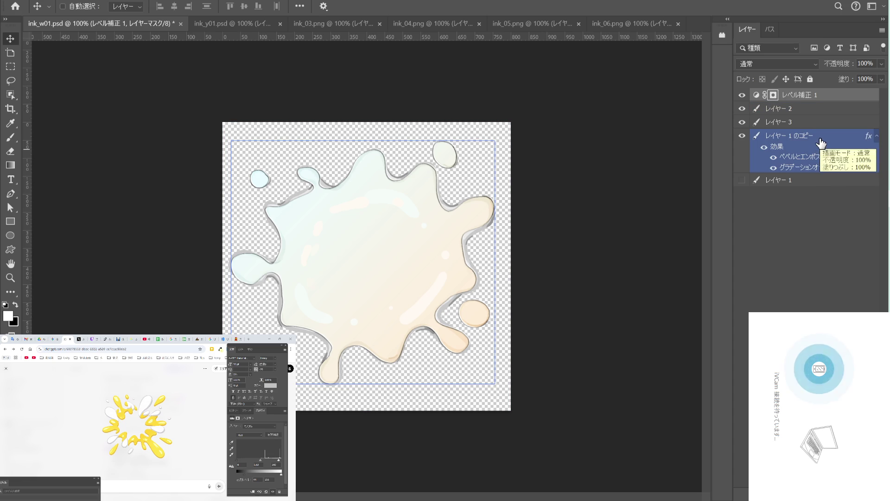
left_click(742, 136)
left_click(743, 136)
left_click(743, 136)
left_click(743, 137)
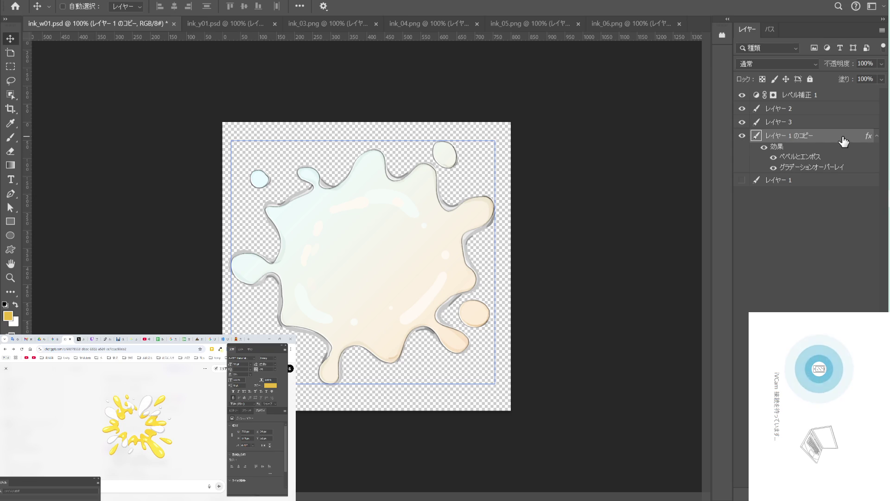
left_click(881, 65)
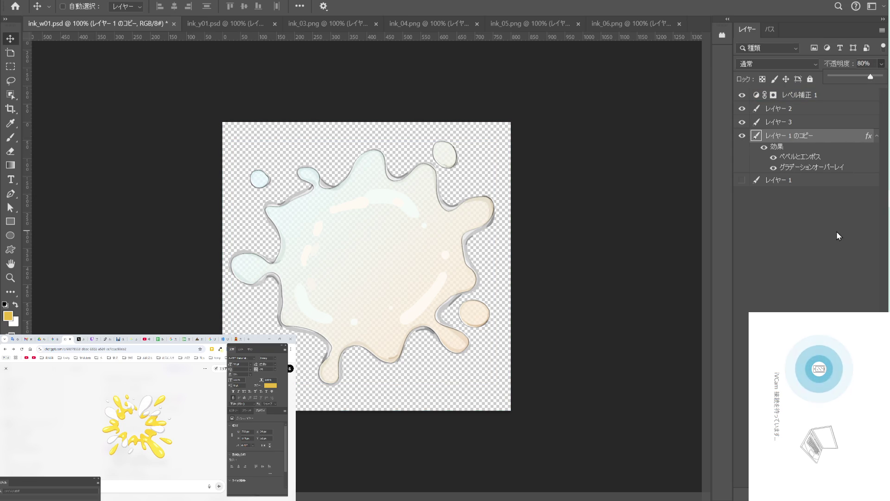
left_click(807, 155)
Check the opacity and blending of レイヤー 2 and レイヤー 3, then save ink_w01.psd.
left_click(812, 123)
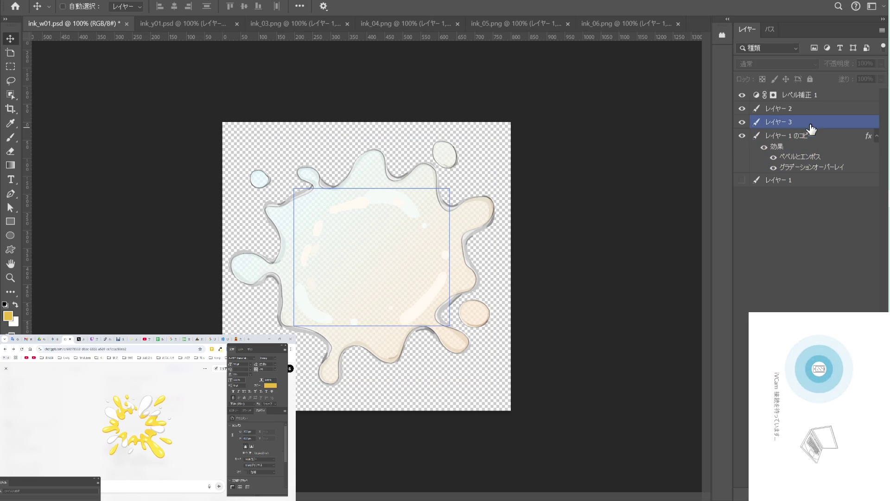
left_click(816, 110)
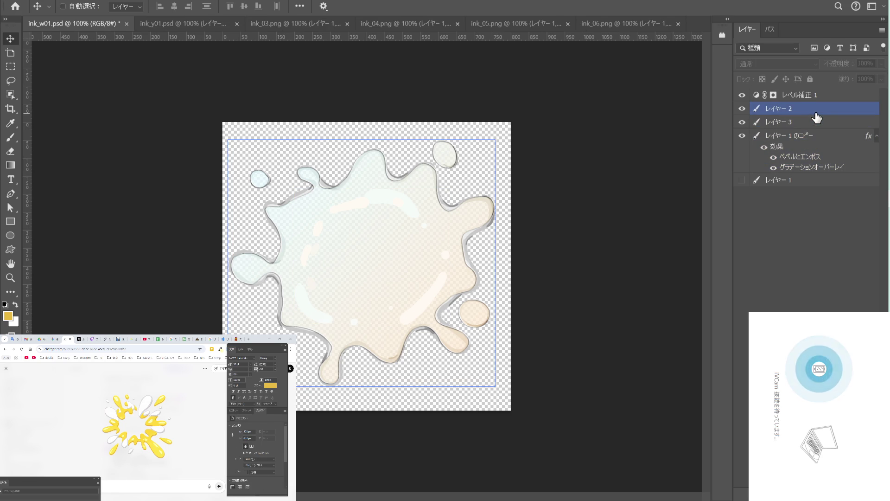
left_click(880, 63)
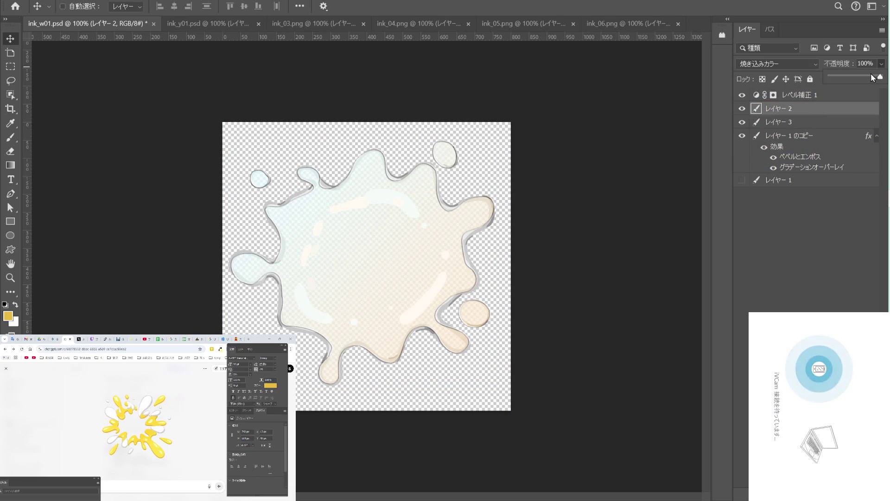
key("alt+bracketleft")
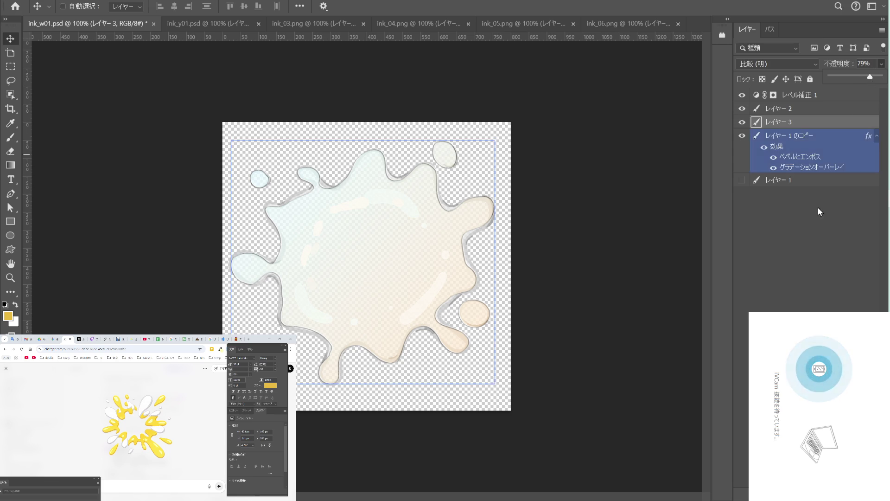
left_click(807, 223)
key("ctrl+s")
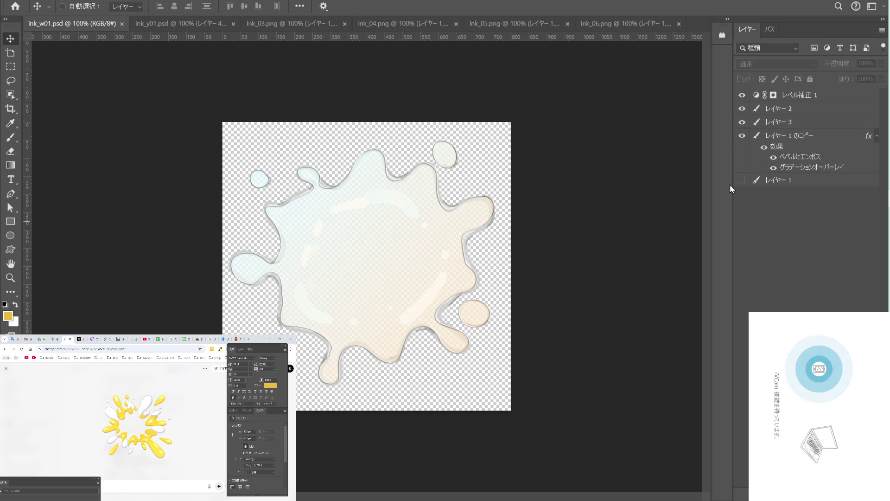
Switch to the yellow ink_y01.psd document, then over to the Claude chat window.
left_click(218, 23)
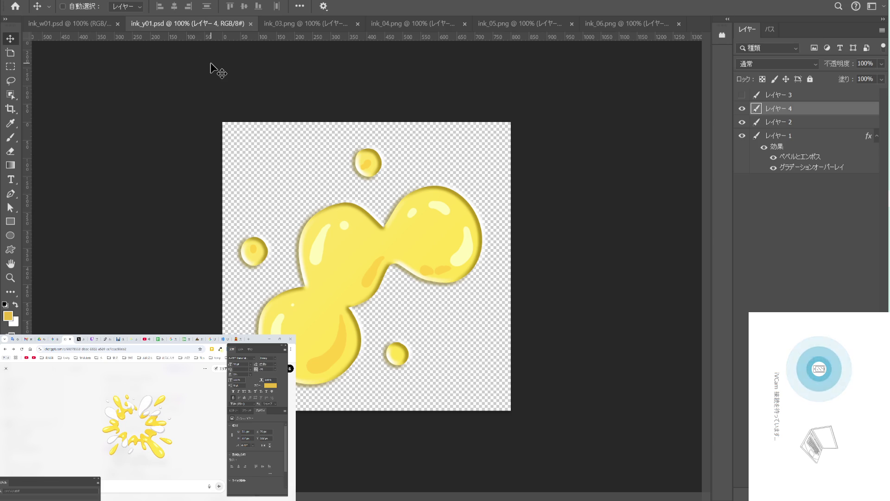
left_click(86, 24)
left_click(185, 24)
key("alt+Tab")
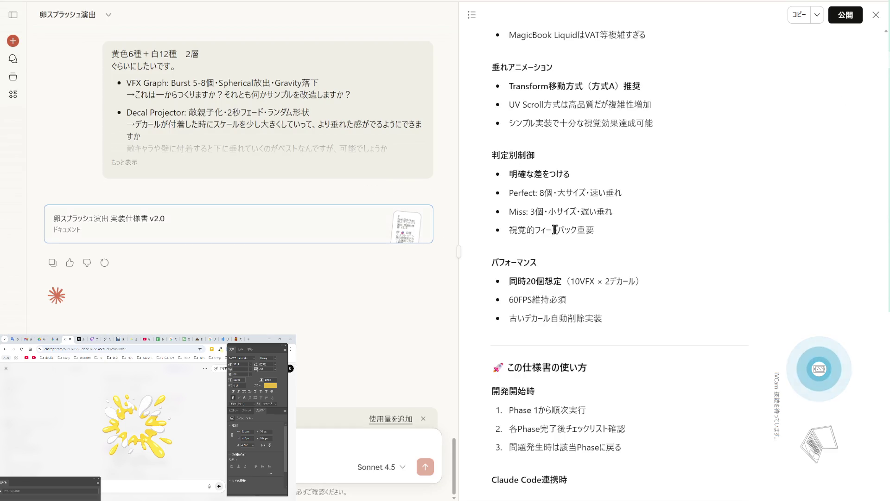
scroll(554, 230, "up", 2)
scroll(555, 230, "up", 4)
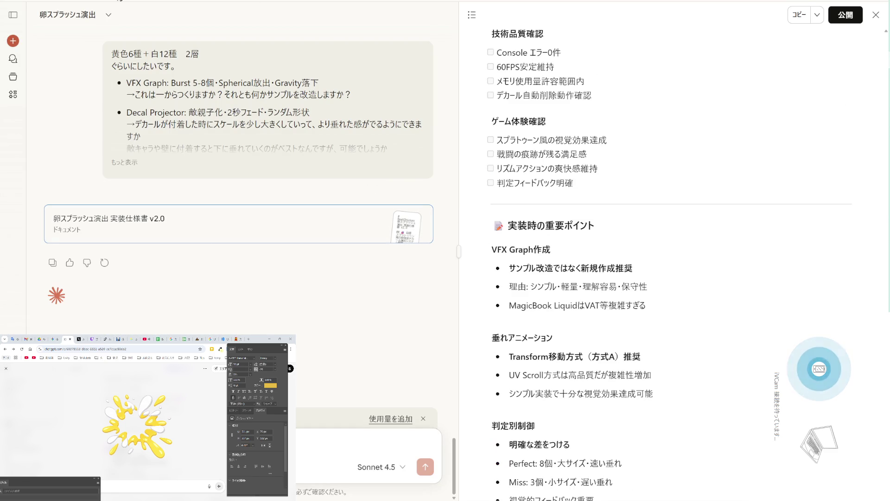
left_click(15, 1)
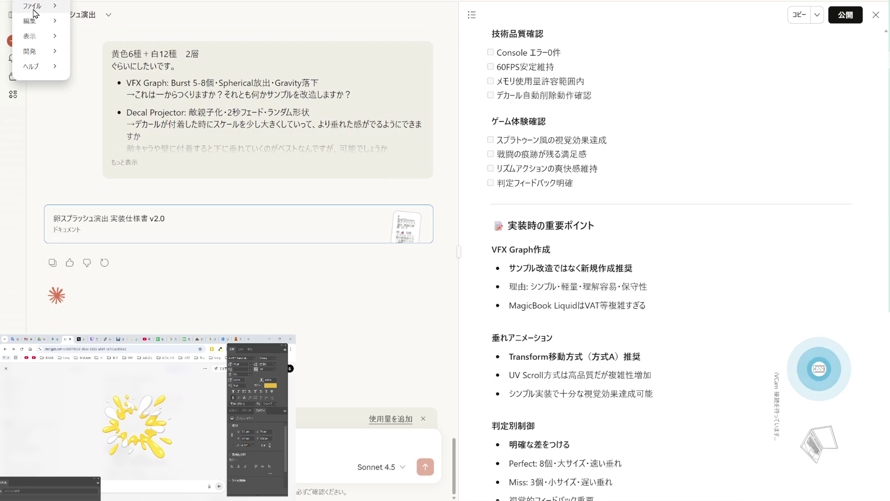
mouse_move(35, 6)
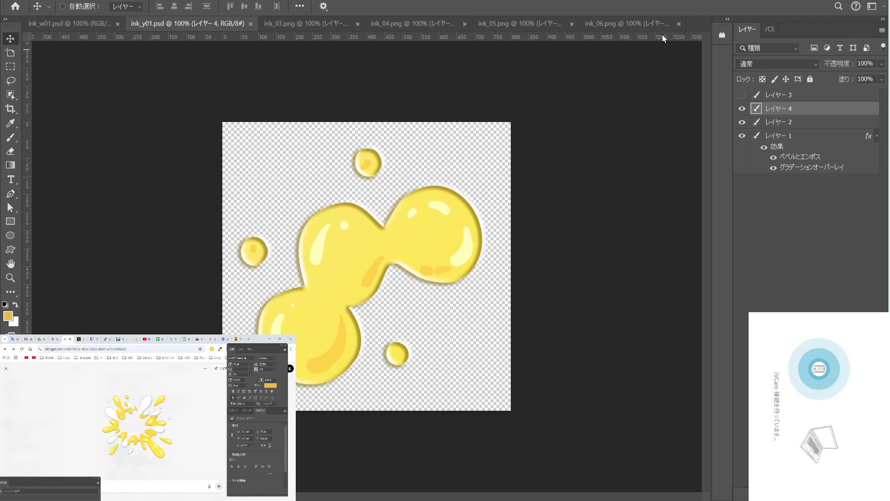
Bring ink_w01.psd to the front, back out of Save As, and open the Image menu.
left_click(100, 23)
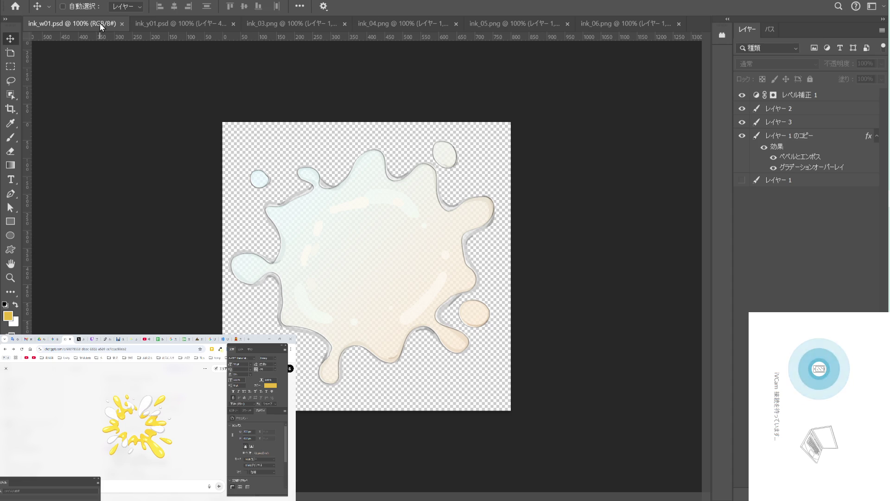
key("ctrl+shift+s")
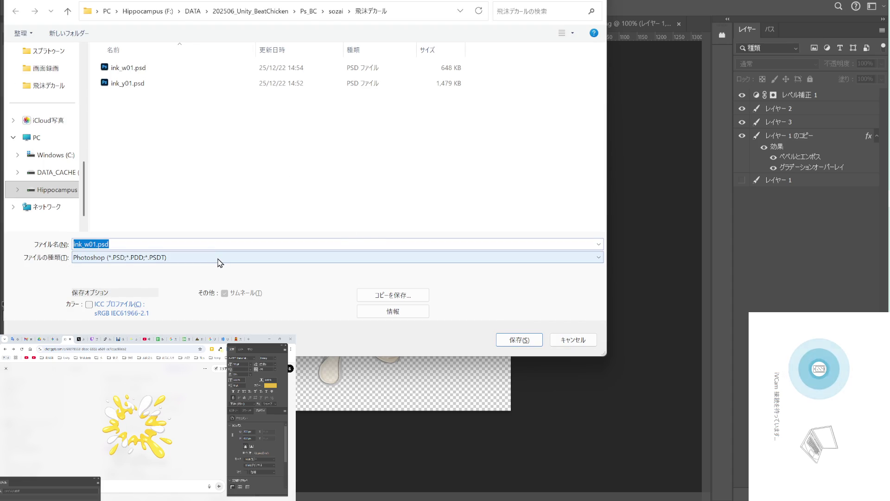
left_click(570, 339)
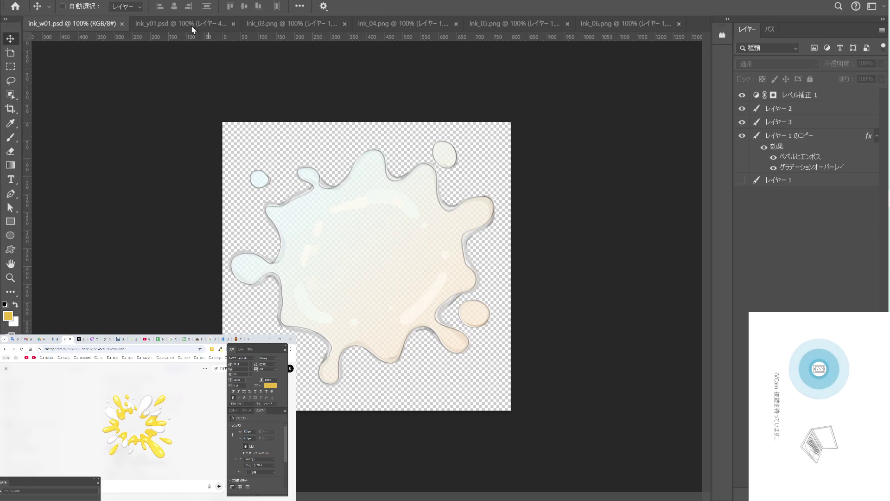
left_click(85, 0)
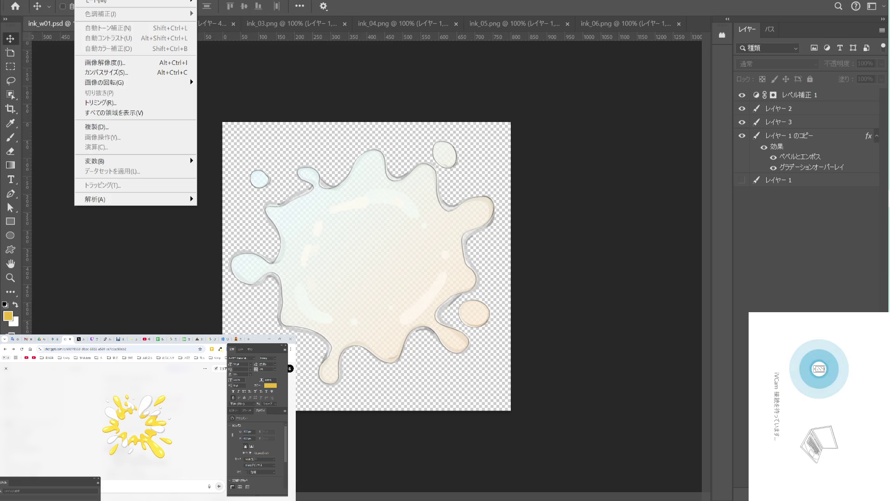
Resize ink_w01.psd to 512 × 512 px, save it, and bring up Save As.
left_click(137, 63)
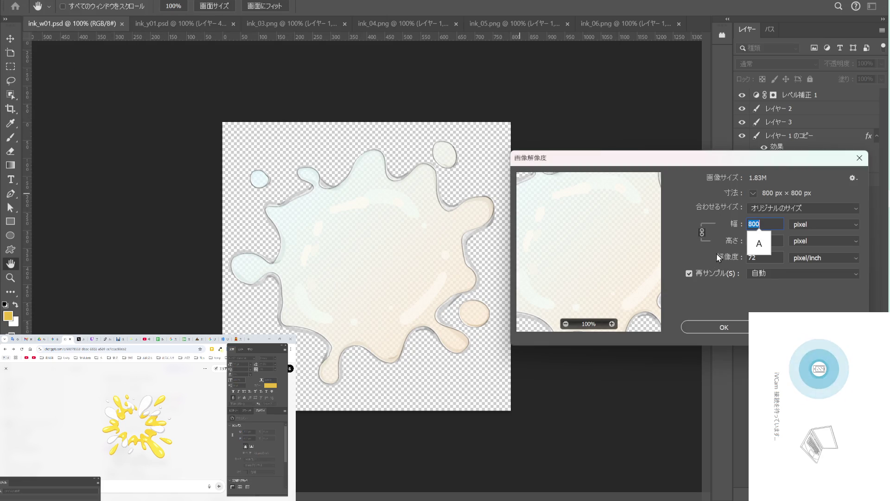
type("512")
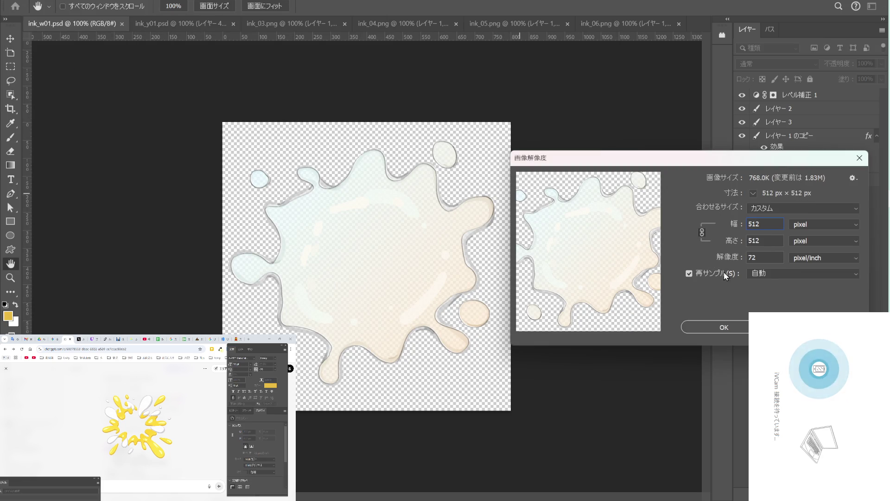
left_click(737, 327)
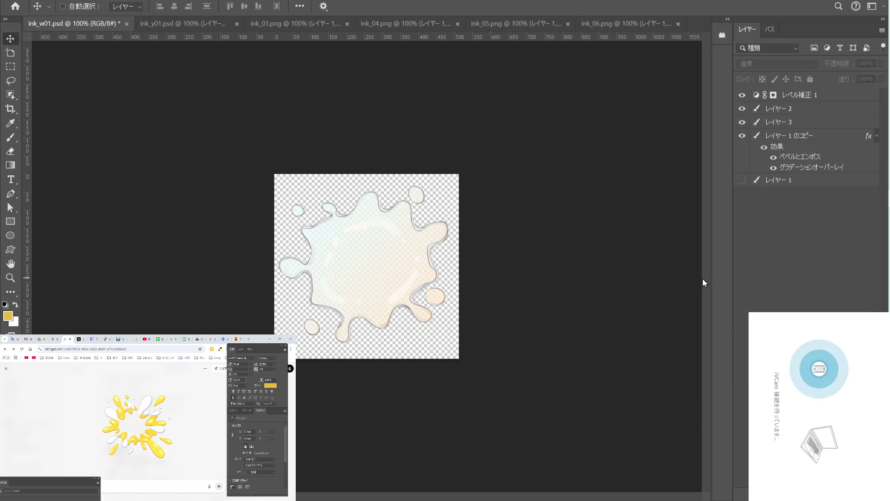
key("ctrl+s")
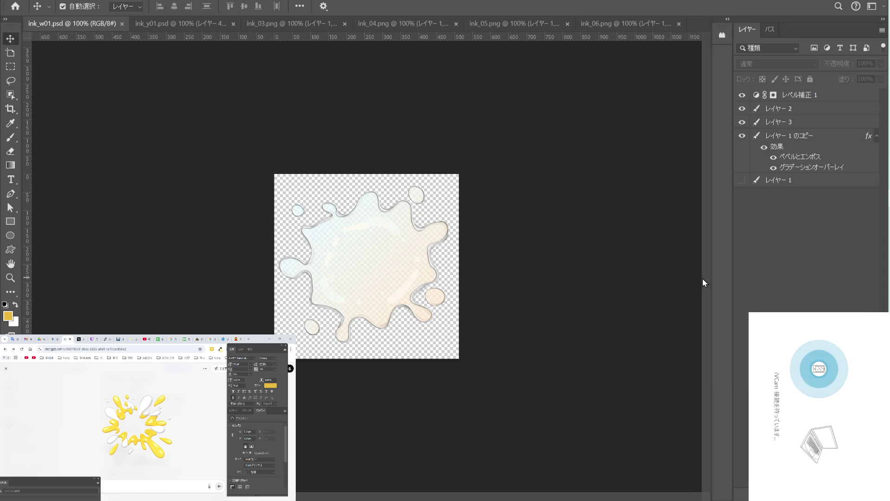
key("ctrl+shift+s")
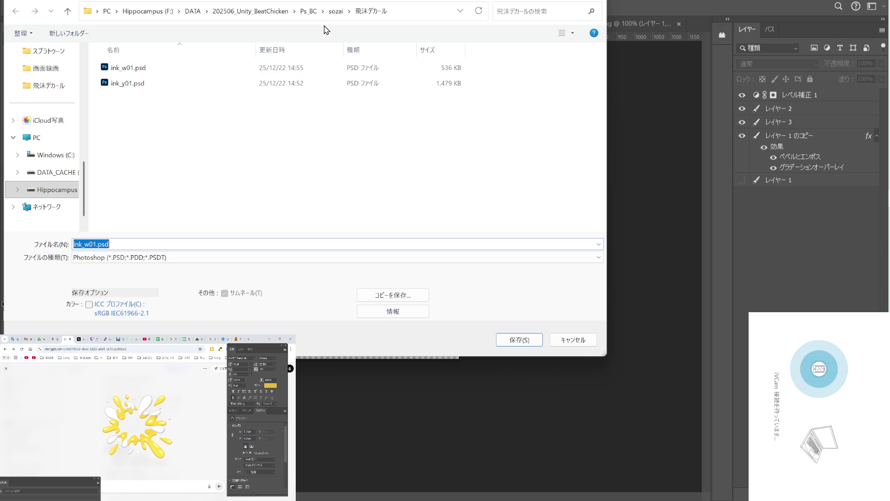
Point the Save As dialog at the BeatChicken project's Assets folder.
scroll(35, 117, "up", 5)
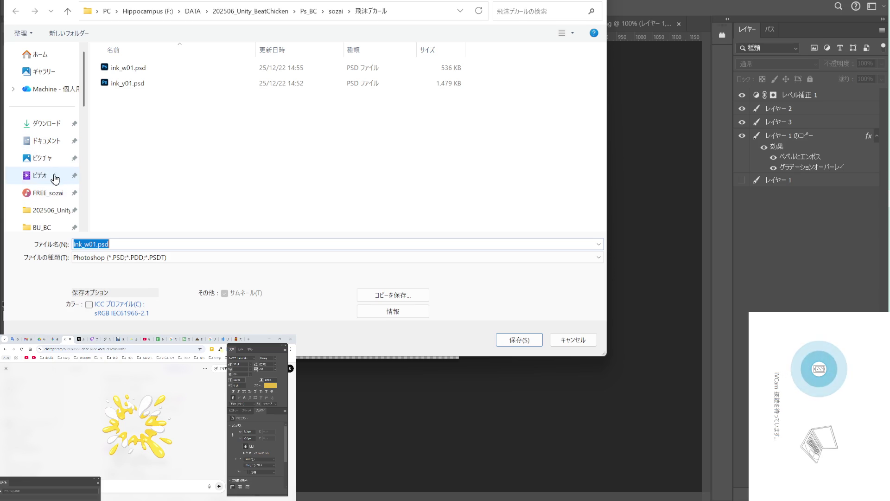
scroll(55, 177, "down", 2)
left_click(62, 176)
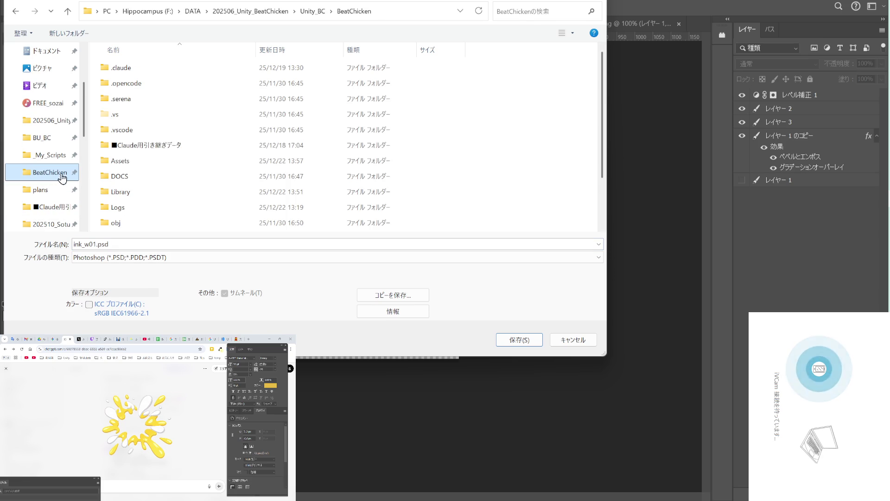
double_click(141, 160)
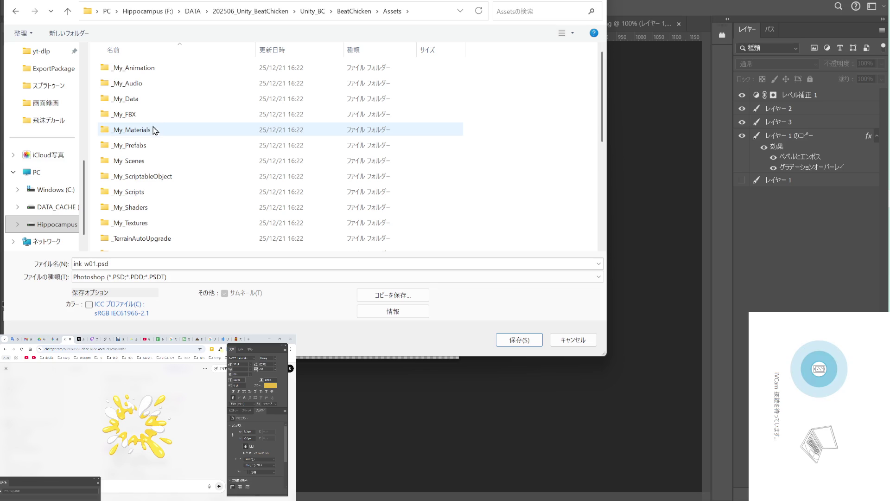
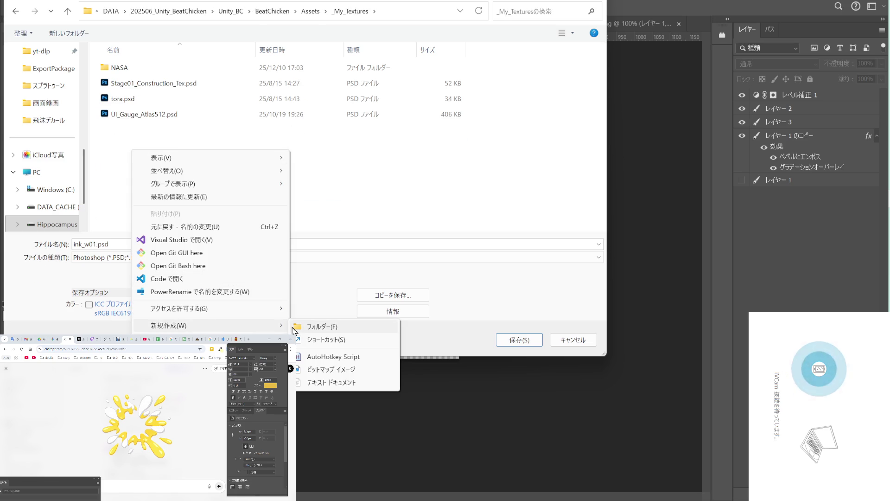
Create a new folder named 'ink' inside _My_Textures from the Save As dialog.
left_click(320, 327)
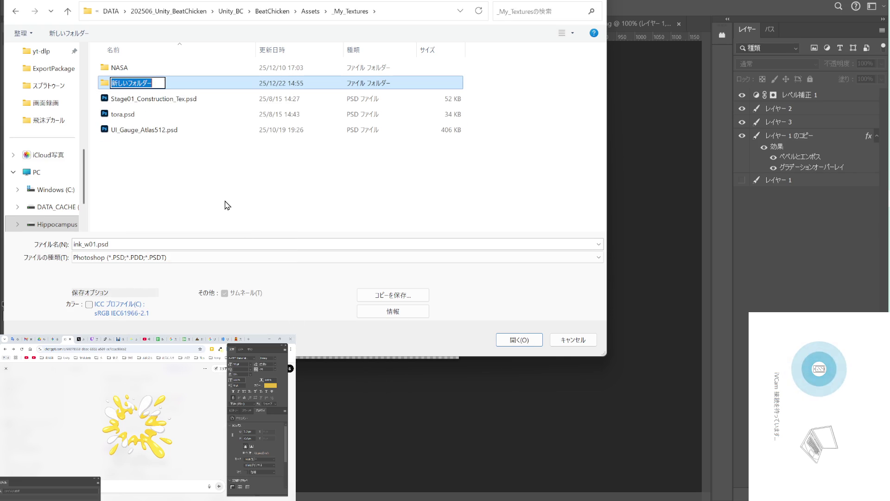
type("ink")
key("Return")
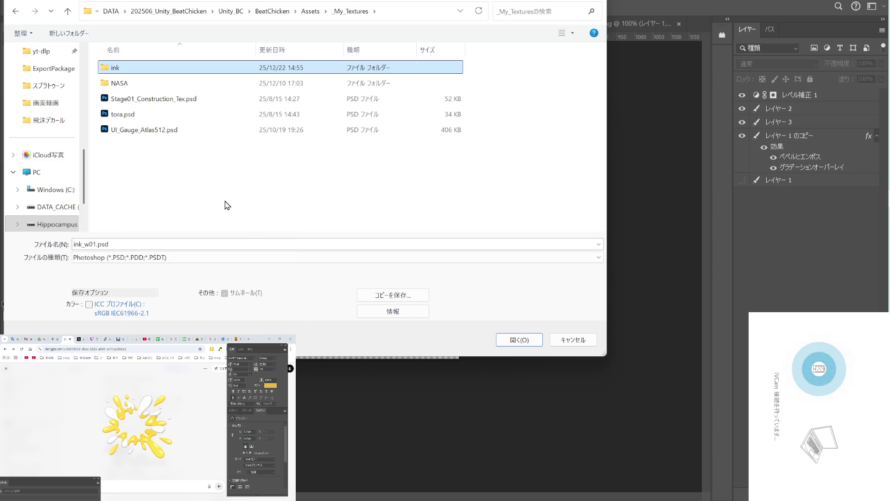
left_click(117, 69)
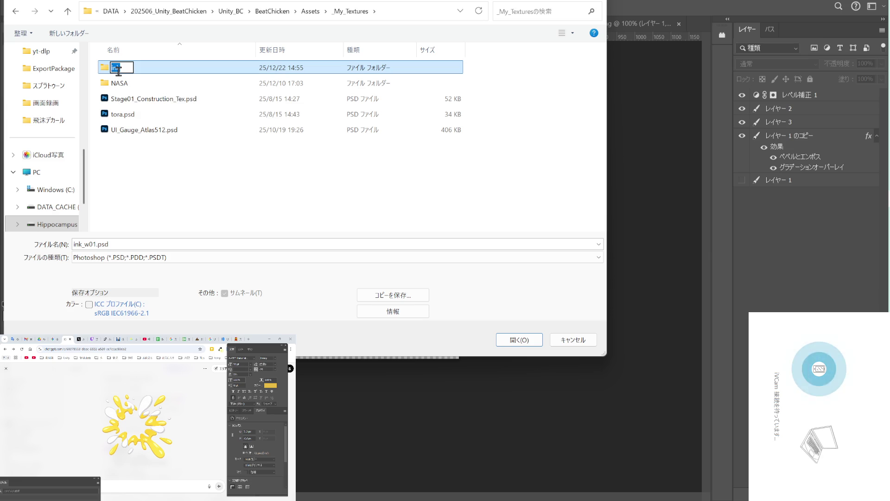
left_click(164, 172)
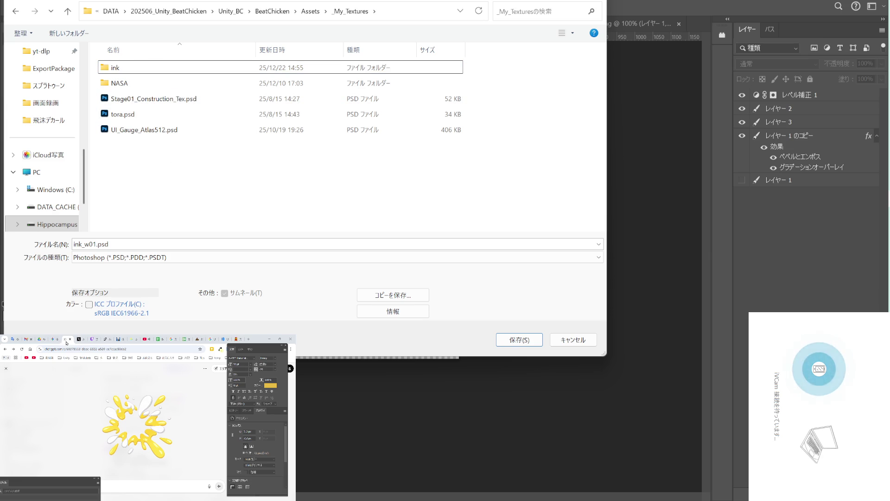
Copy the words 'Egg Splash' from the YouTube title translation chat.
left_click(5, 367)
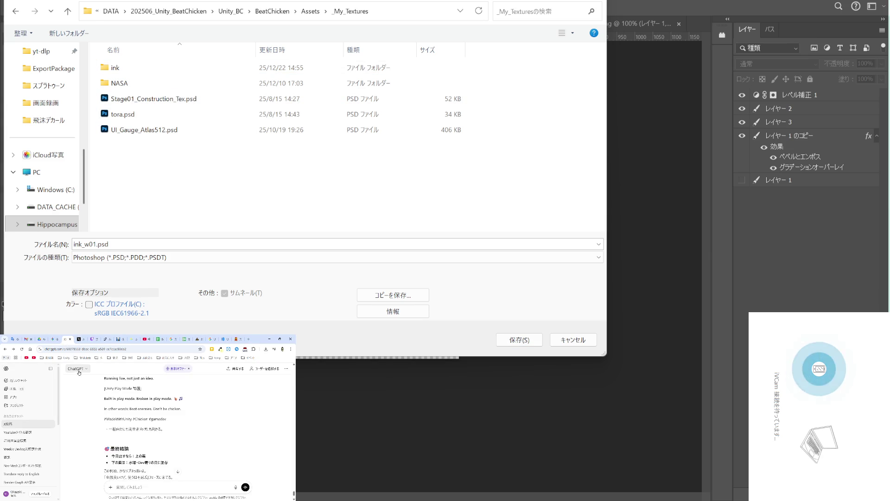
left_click(18, 432)
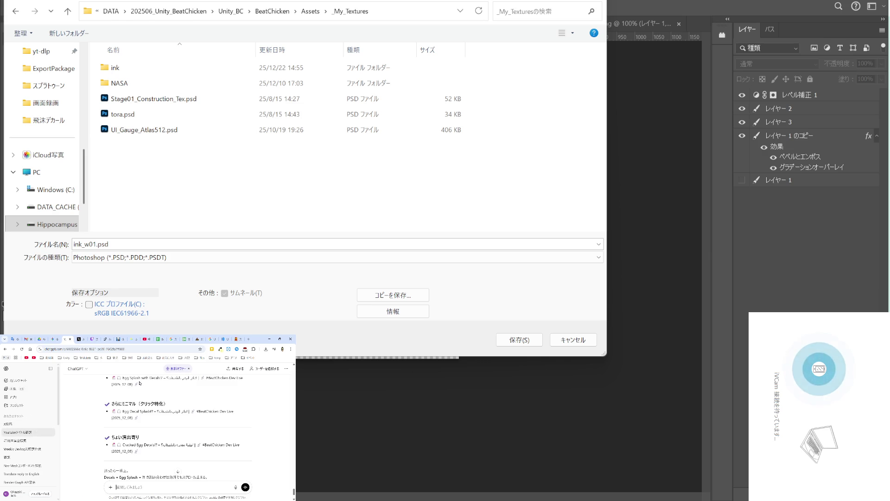
left_click_drag(141, 377, 123, 378)
Rename the new folder to 'Egg_Splash', open it, and save ink_w01.psd there.
left_click(115, 68)
left_click(116, 68)
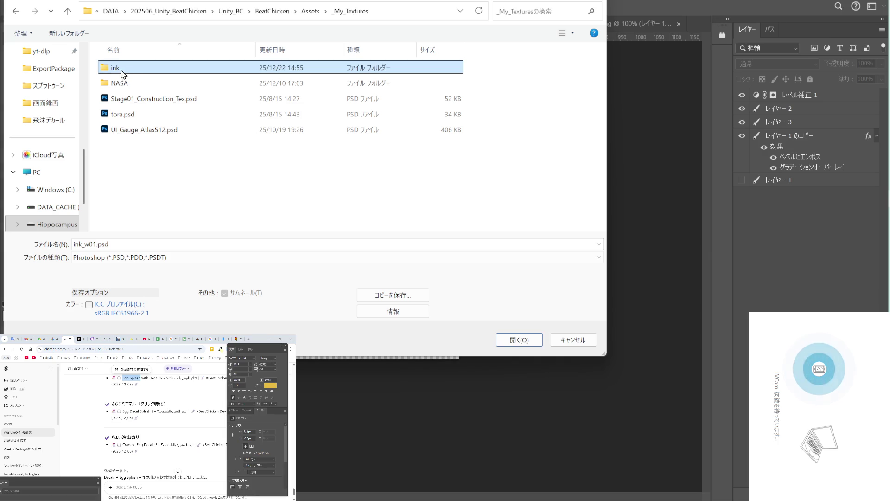
type("Egg Splash")
key("ctrl+Left")
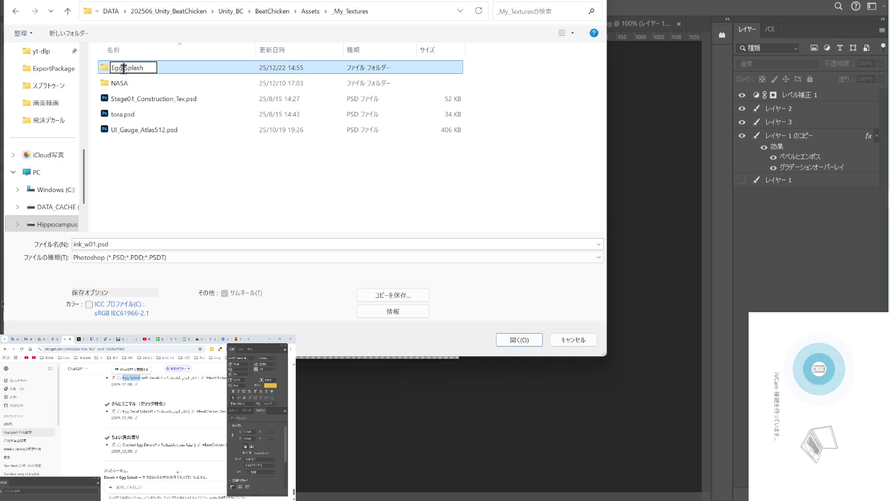
key("BackSpace")
type("_")
key("Return")
double_click(147, 68)
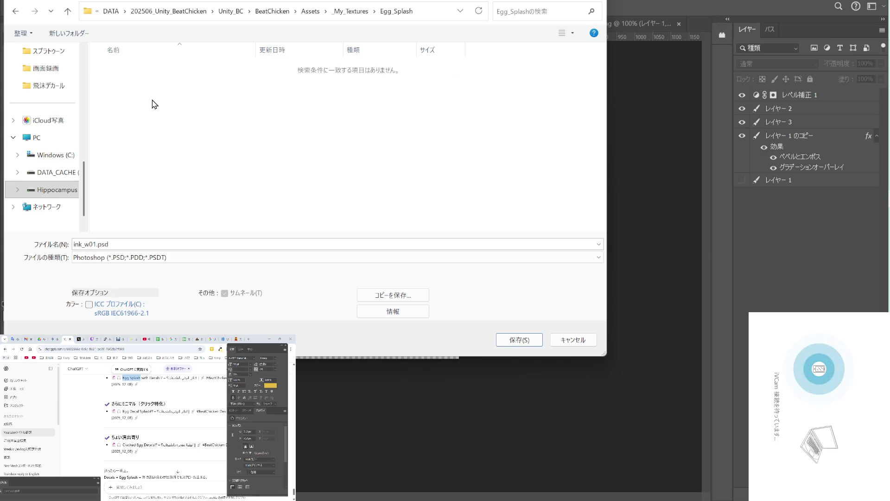
left_click(510, 341)
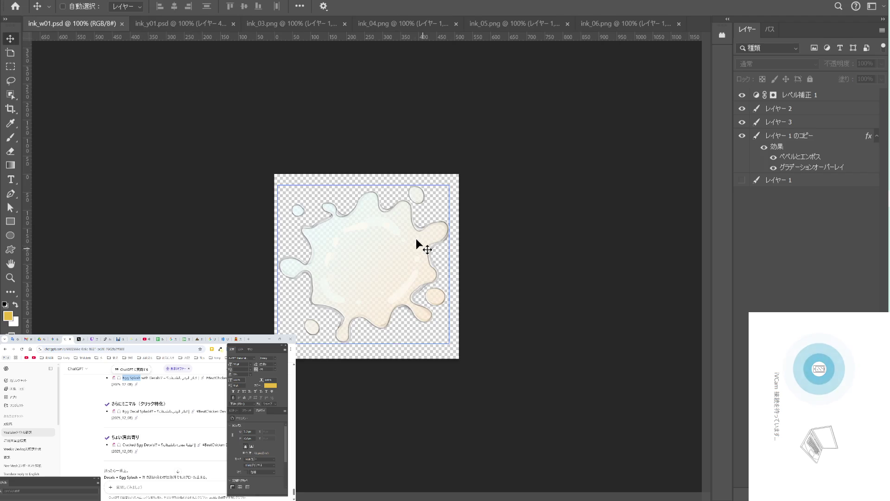
Switch to the yellow ink_y01.psd document and cancel saving so it can be resized first.
left_click(185, 24)
key("ctrl+shift+s")
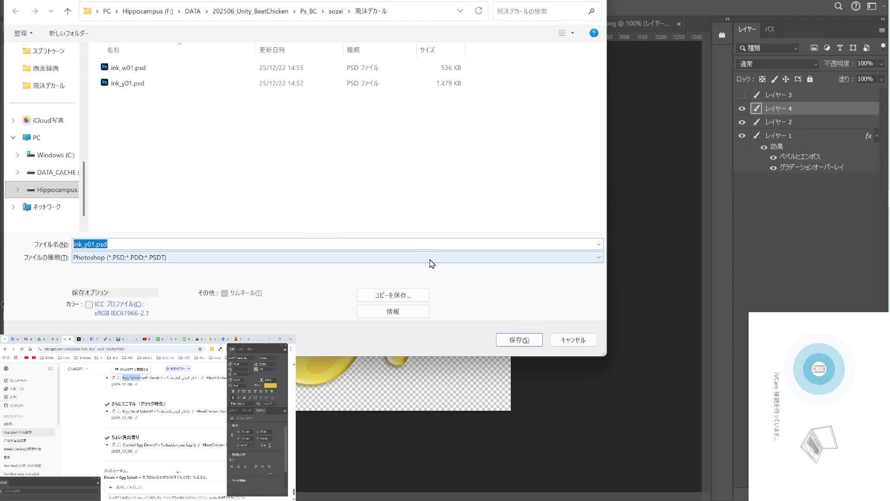
left_click(568, 337)
key("ctrl")
key("alt+i")
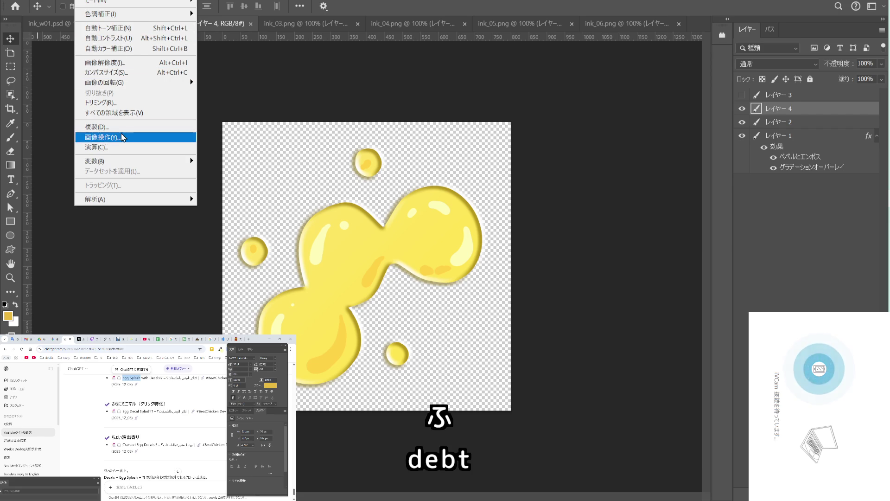
left_click(248, 96)
key("ctrl+z")
key("ctrl+shift+z")
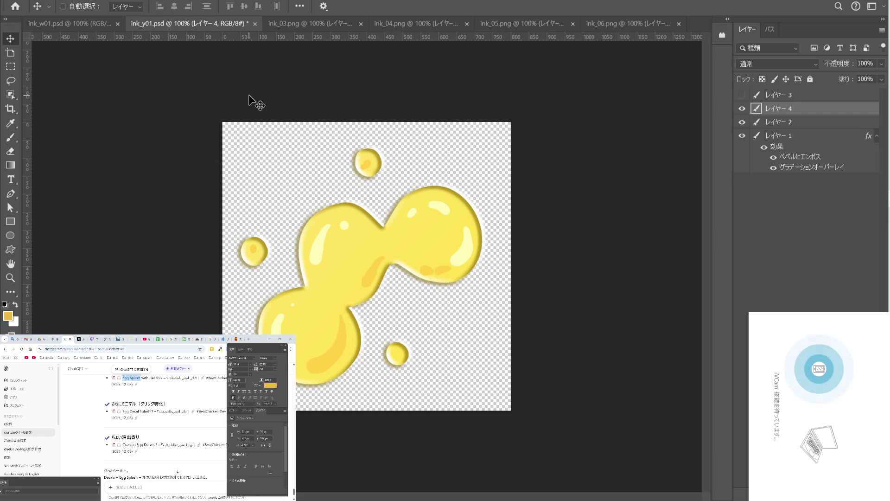
Resize ink_y01.psd to 512 × 512 px and bring up Save As.
key("ctrl+alt+i")
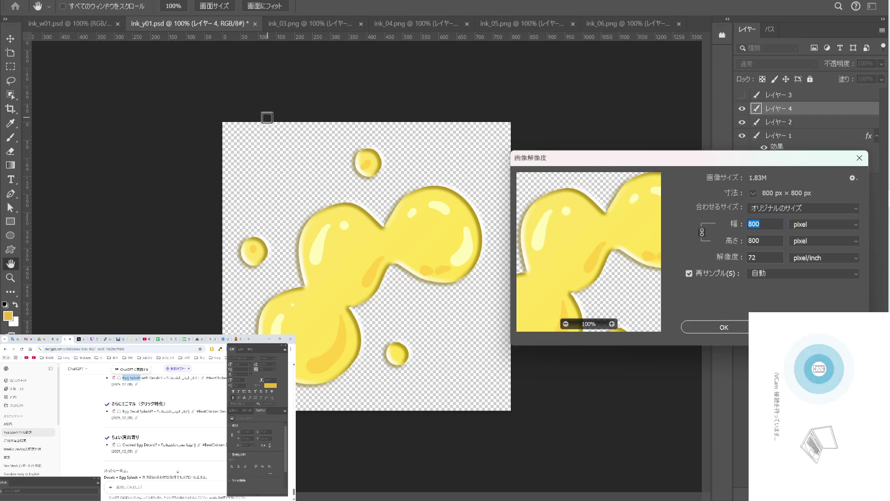
type("512")
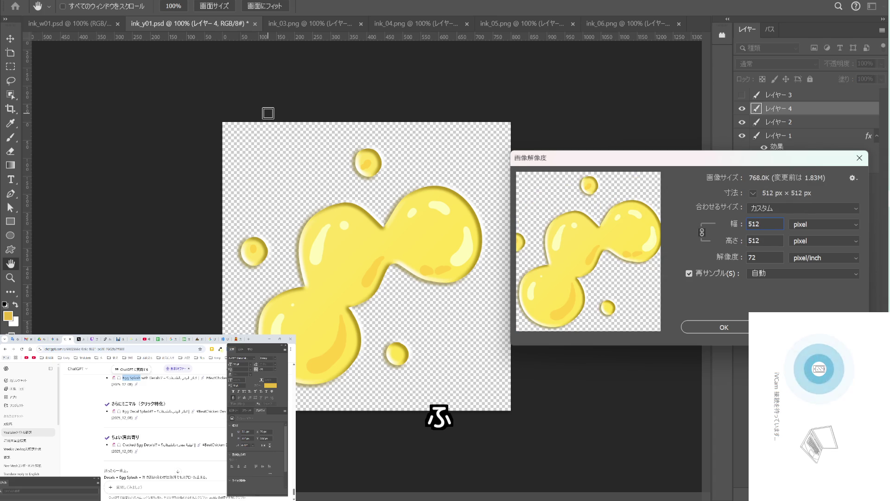
key("Return")
key("ctrl+shift+s")
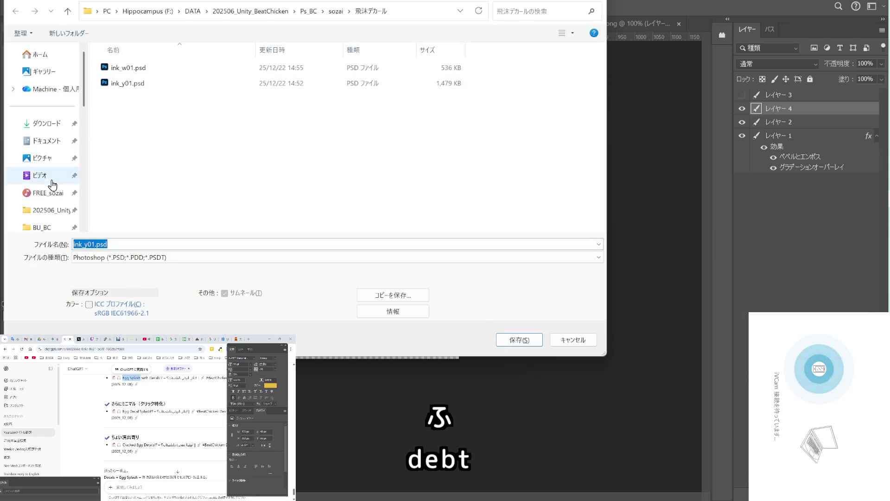
Save ink_y01.psd into BeatChicken > Assets > _My_Textures > Egg_Splash.
scroll(52, 174, "down", 2)
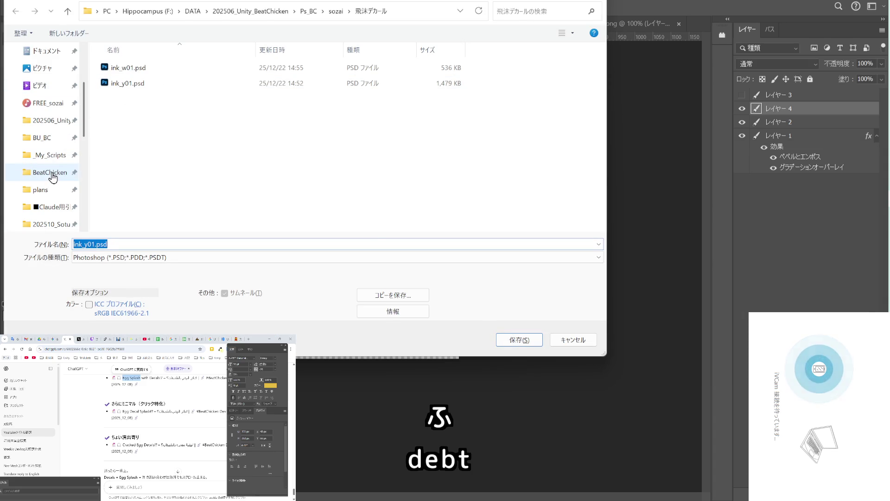
left_click(50, 173)
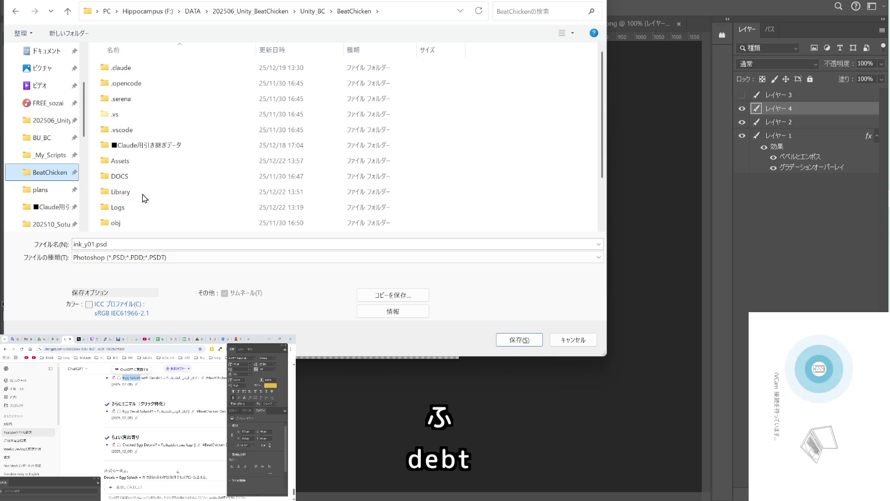
double_click(139, 161)
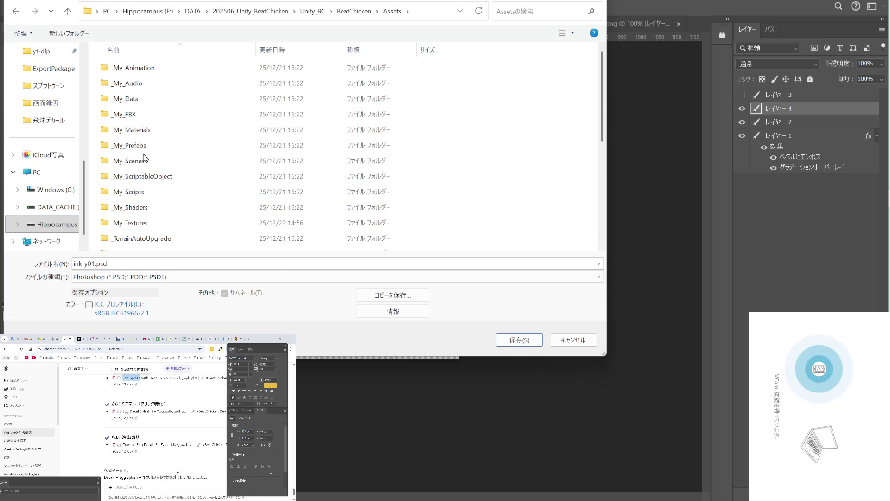
double_click(148, 223)
double_click(139, 68)
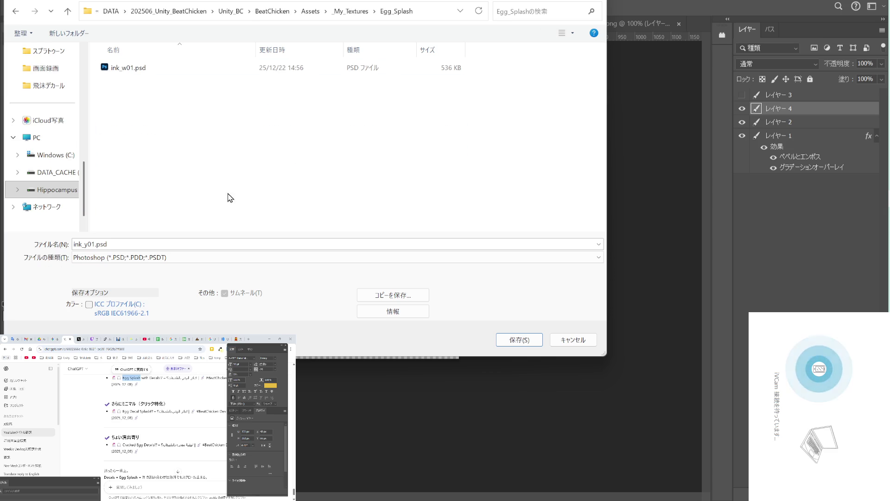
left_click(511, 338)
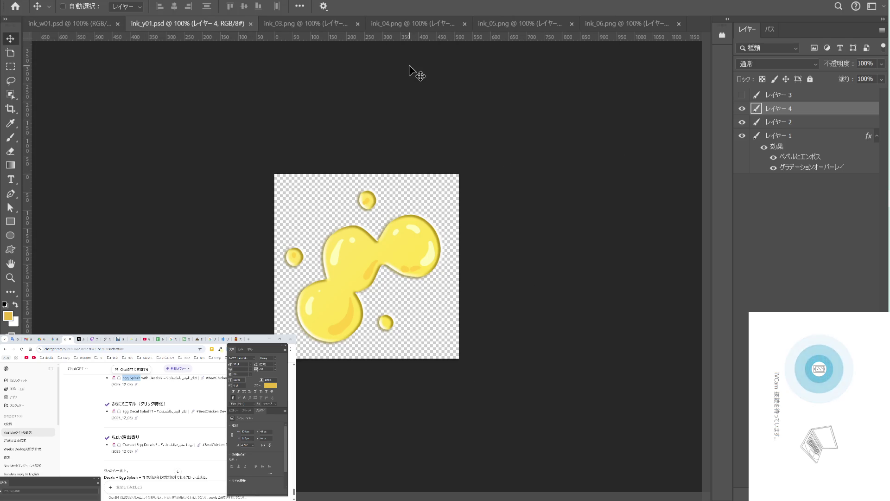
Delete ink_w01.psd and the other PSD from the ink folder under Ps_X > sozai in File Explorer.
key("super+e")
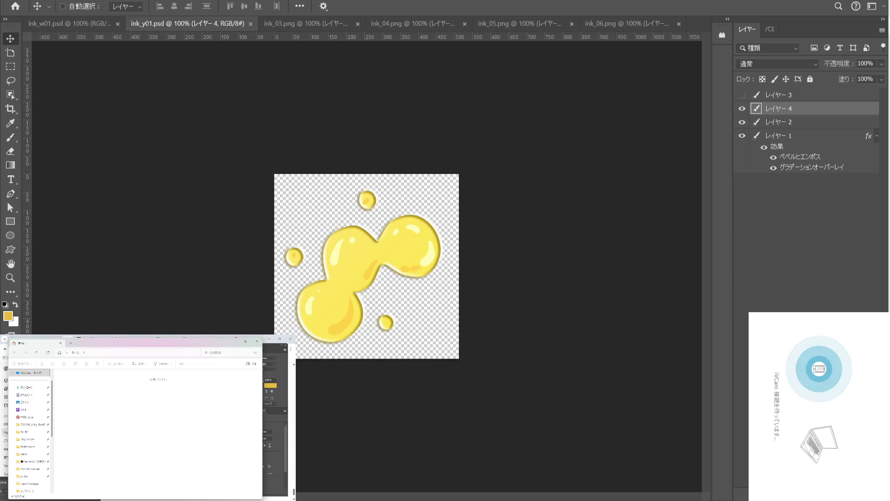
left_click(40, 425)
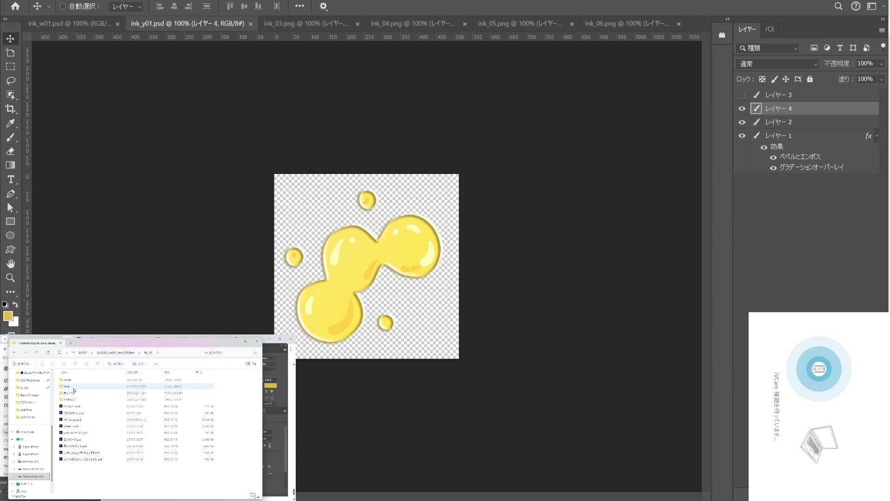
double_click(74, 386)
double_click(74, 386)
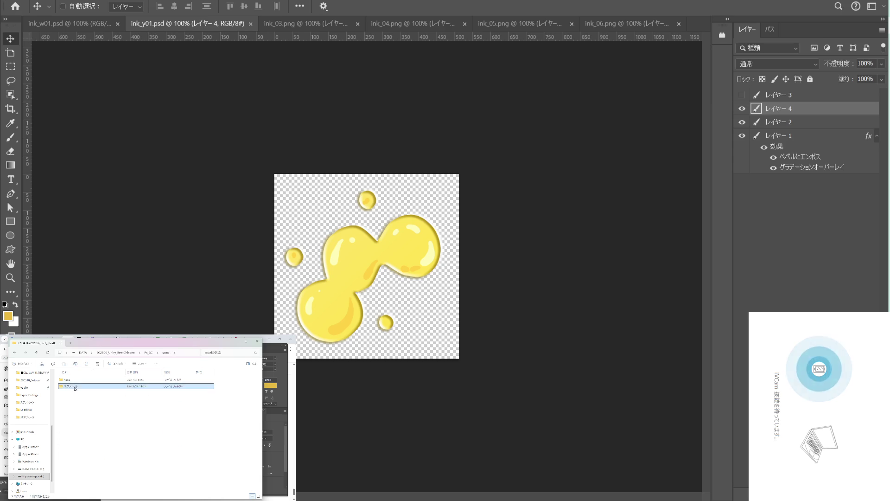
left_click(231, 386)
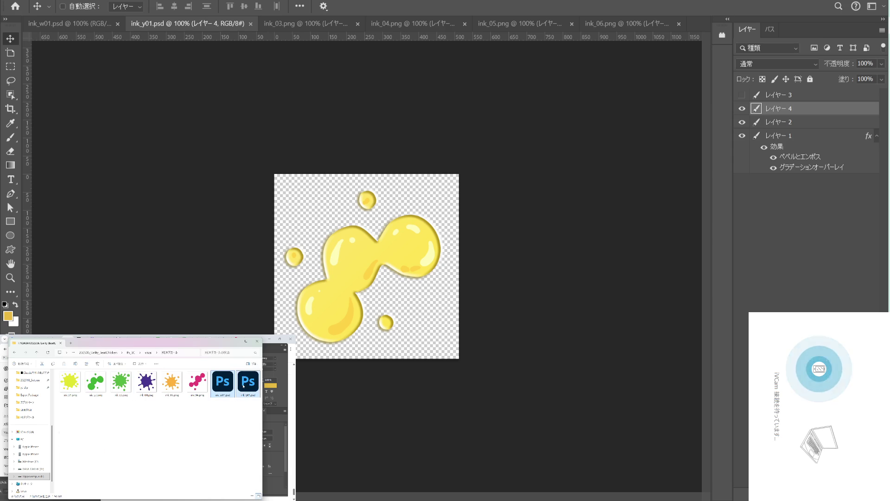
right_click(230, 385)
left_click(244, 451)
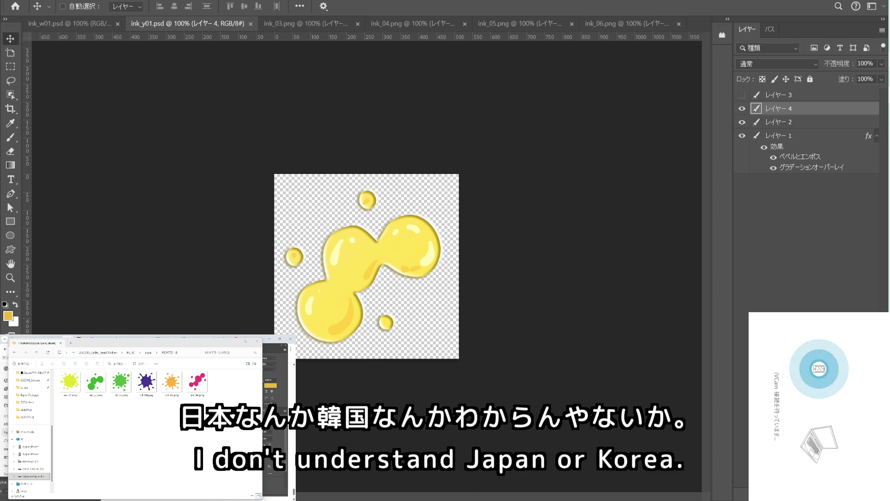
key("ctrl+shift+Escape")
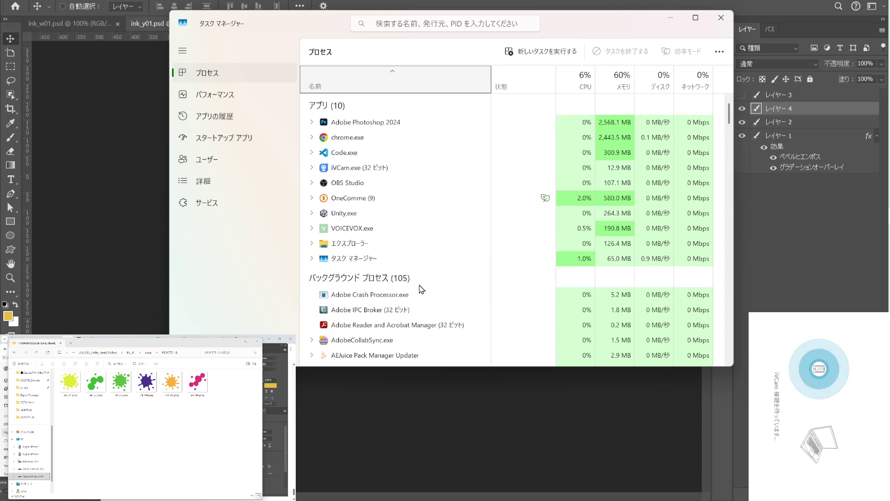
End the Claude background process in Task Manager, then close Task Manager.
scroll(422, 289, "down", 2)
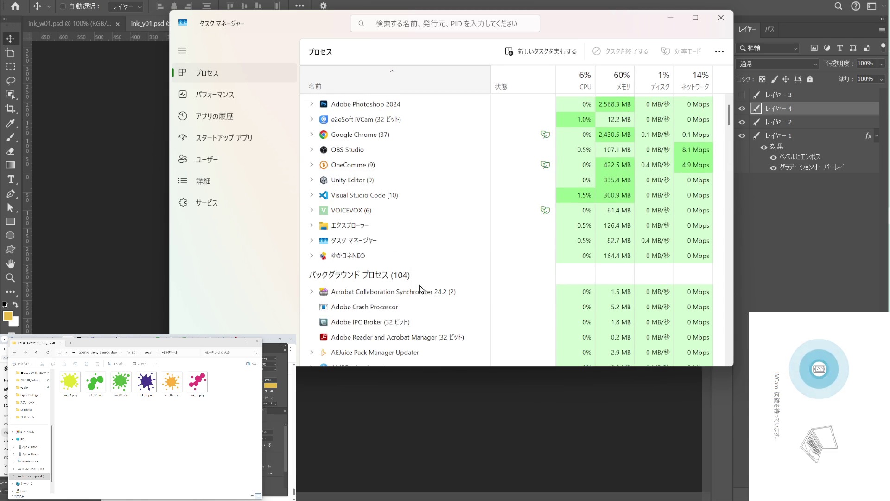
scroll(422, 288, "down", 2)
scroll(422, 289, "down", 2)
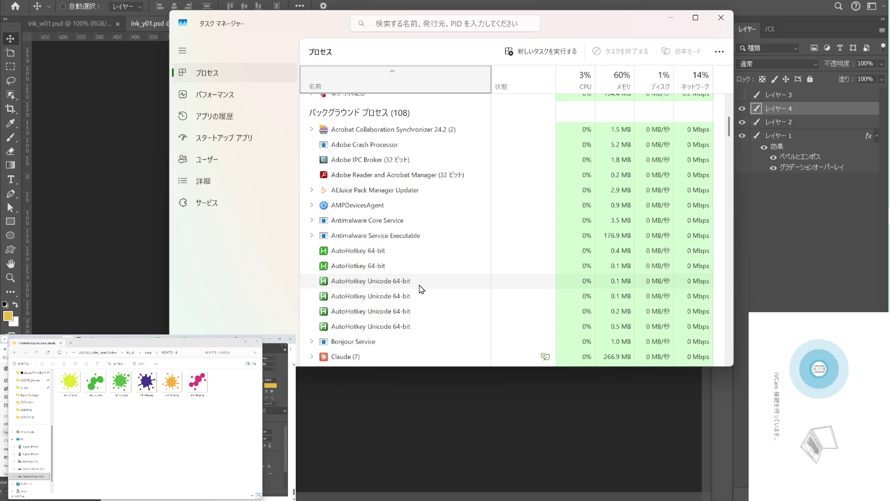
scroll(422, 288, "down", 1)
left_click(371, 269)
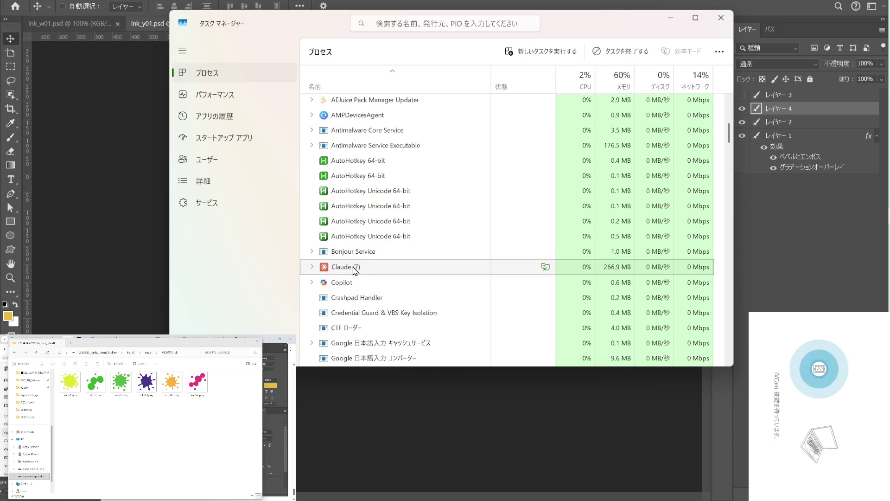
right_click(370, 269)
left_click(392, 301)
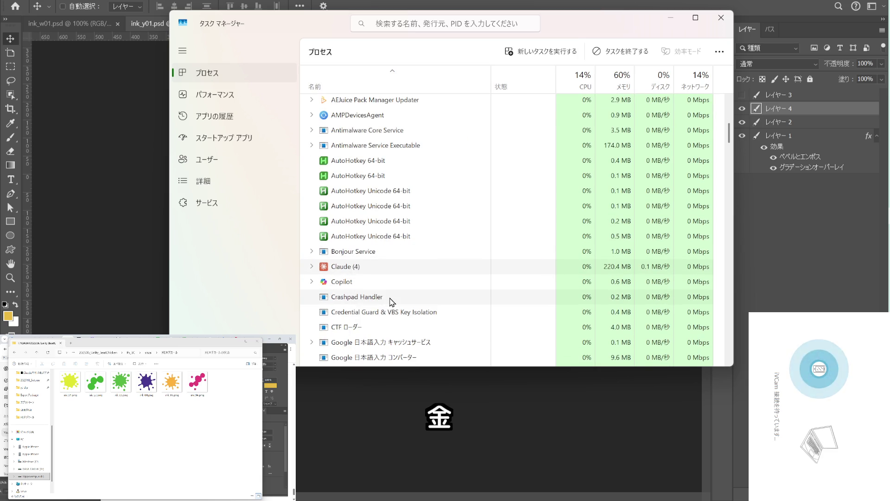
left_click(721, 17)
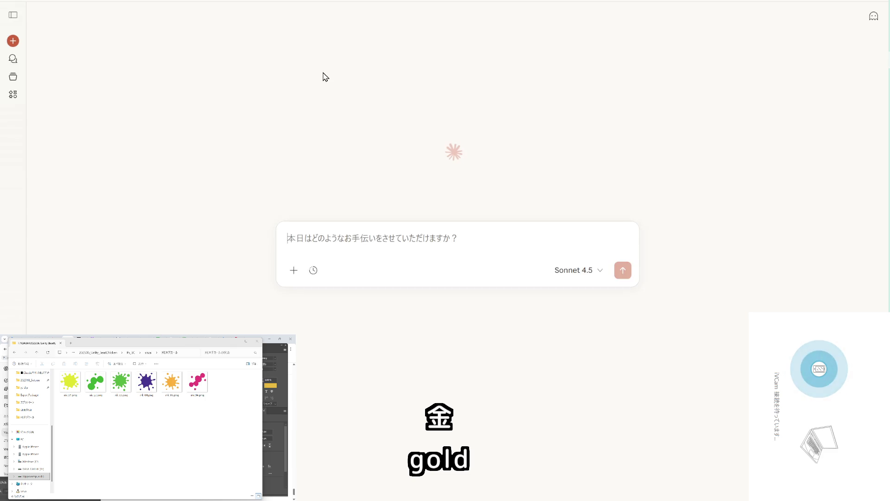
Open the 卵スプラッシュ演出 conversation from Claude's recent-chats sidebar.
left_click(13, 15)
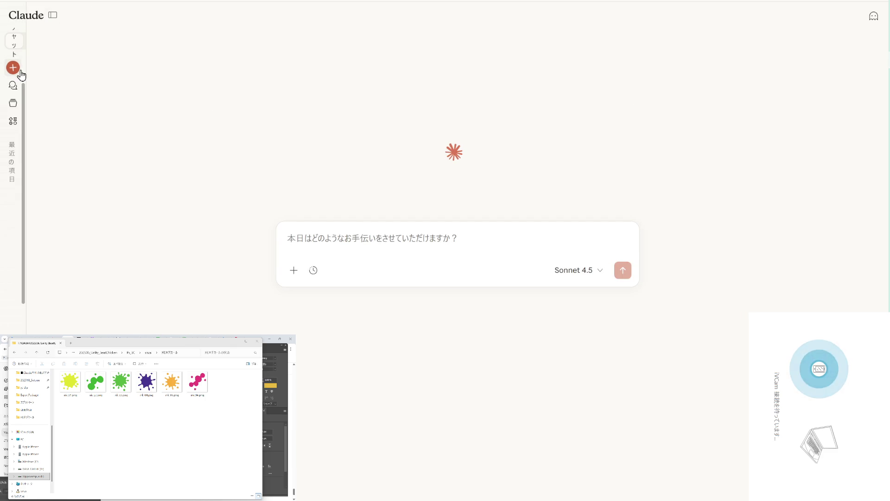
left_click(53, 17)
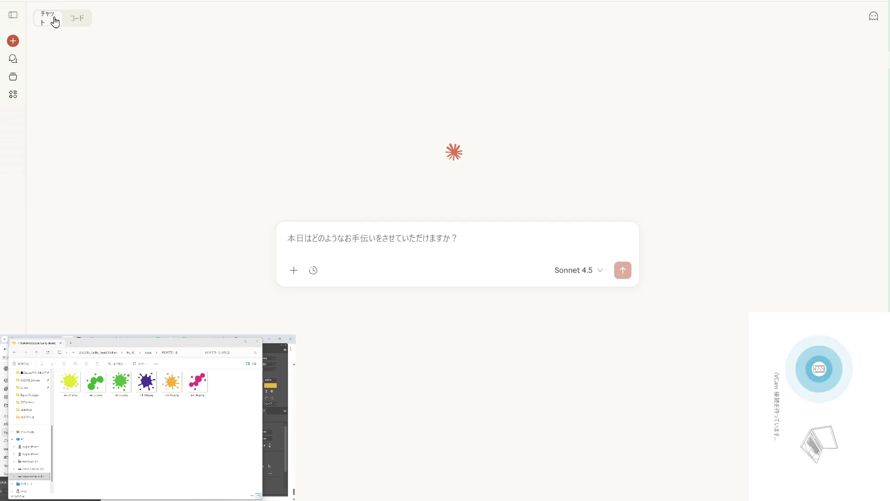
left_click(14, 16)
left_click(57, 162)
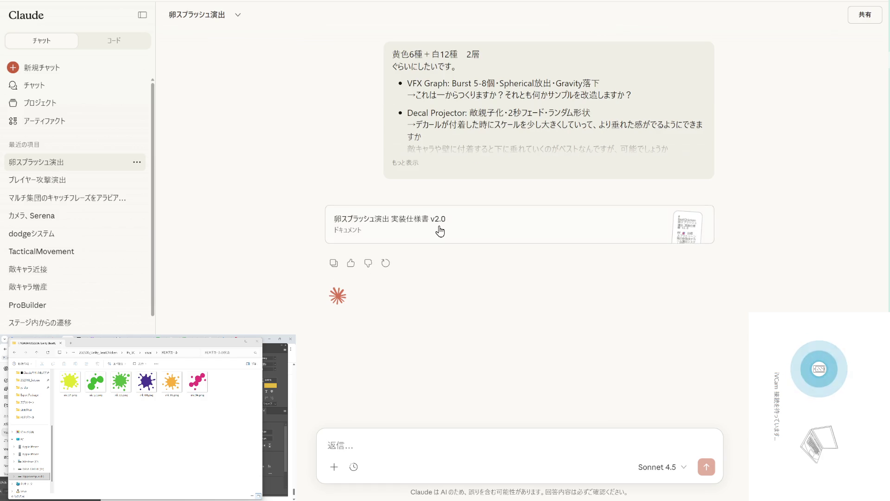
Open the 実装仕様書 v2.0 document and scroll through it to the Phase 1 tasks.
left_click(440, 232)
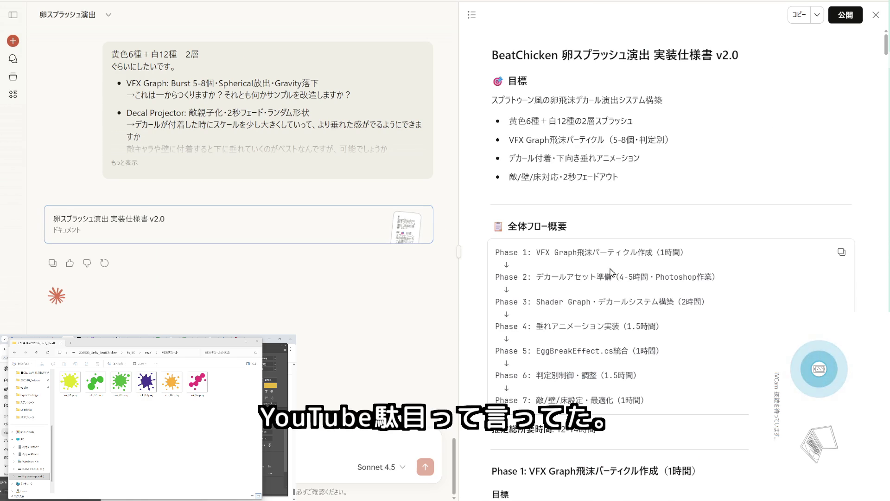
scroll(610, 271, "down", 3)
scroll(611, 273, "down", 3)
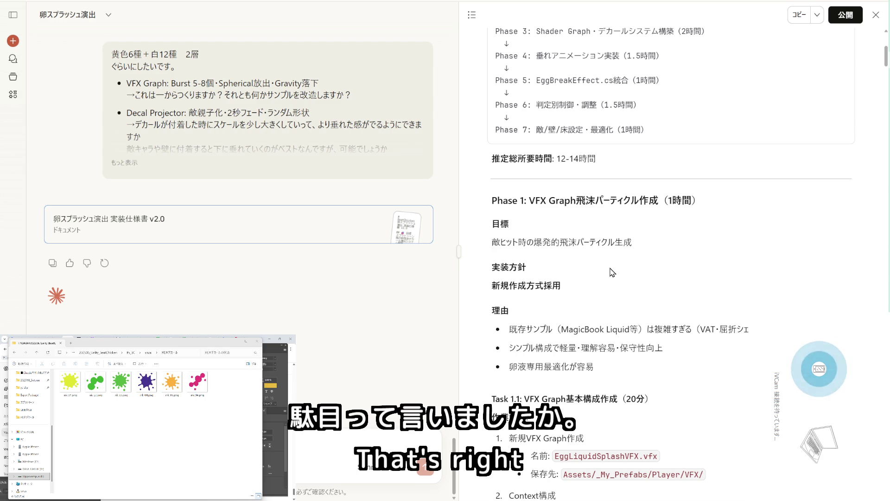
scroll(610, 273, "up", 2)
scroll(610, 272, "up", 4)
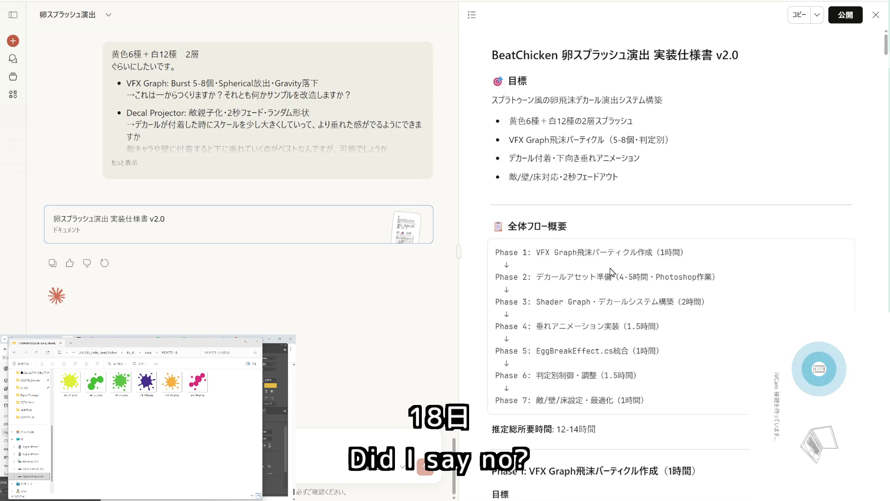
scroll(610, 272, "down", 6)
scroll(610, 272, "down", 3)
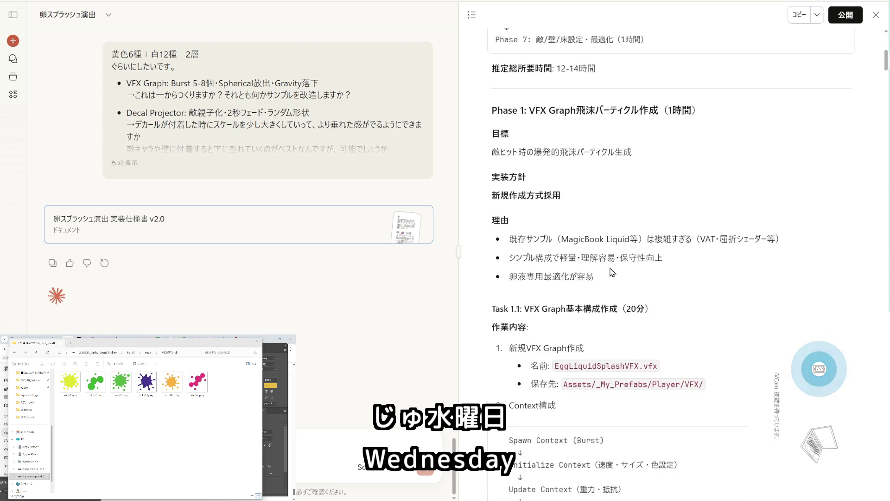
scroll(610, 272, "up", 1)
scroll(610, 272, "down", 2)
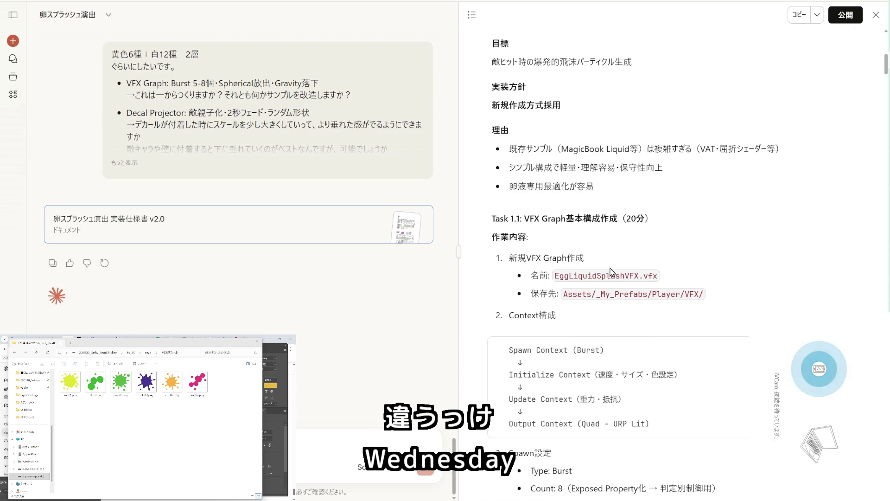
scroll(610, 272, "down", 2)
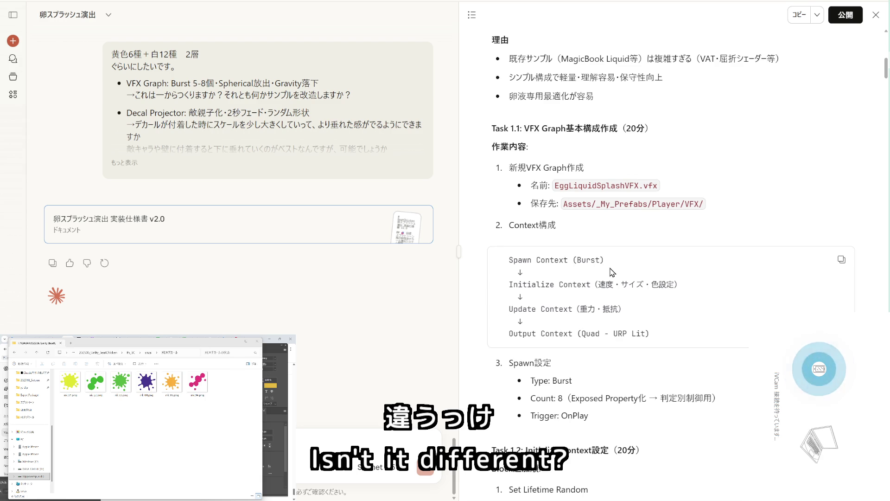
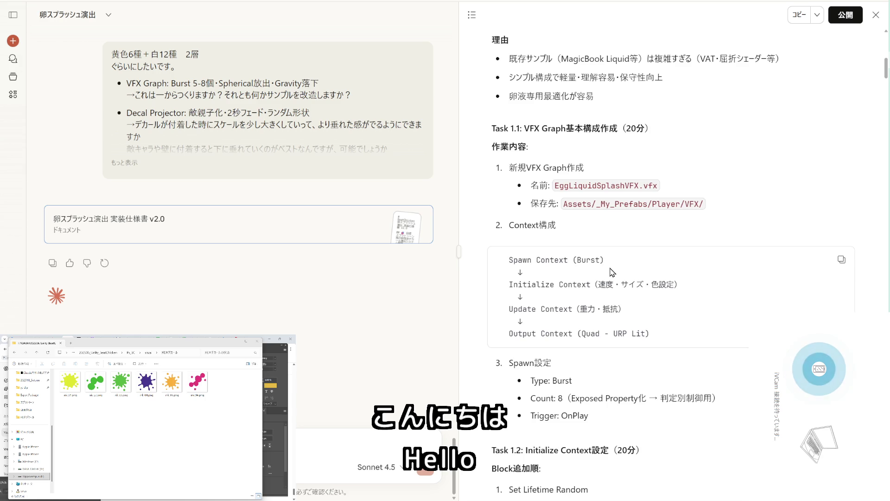
Scroll through the spec in Claude to find the Default-Particle texture path.
scroll(611, 273, "down", 2)
scroll(610, 271, "down", 2)
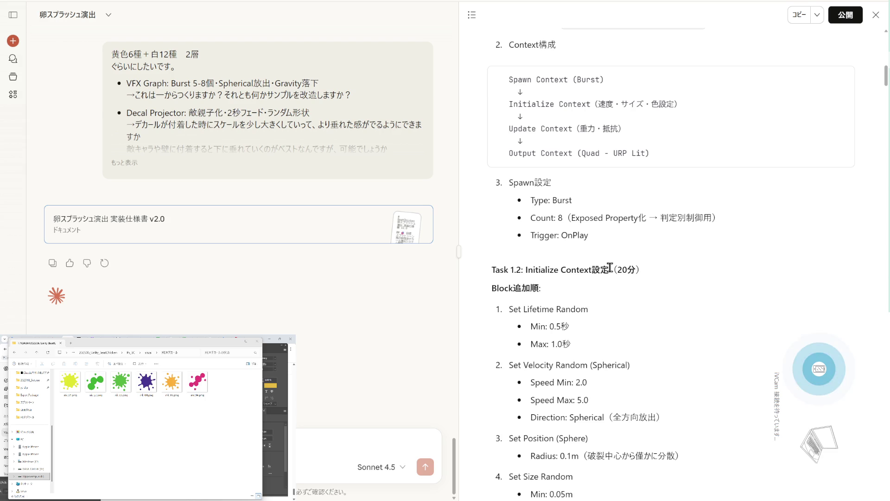
scroll(610, 268, "down", 2)
scroll(610, 271, "down", 4)
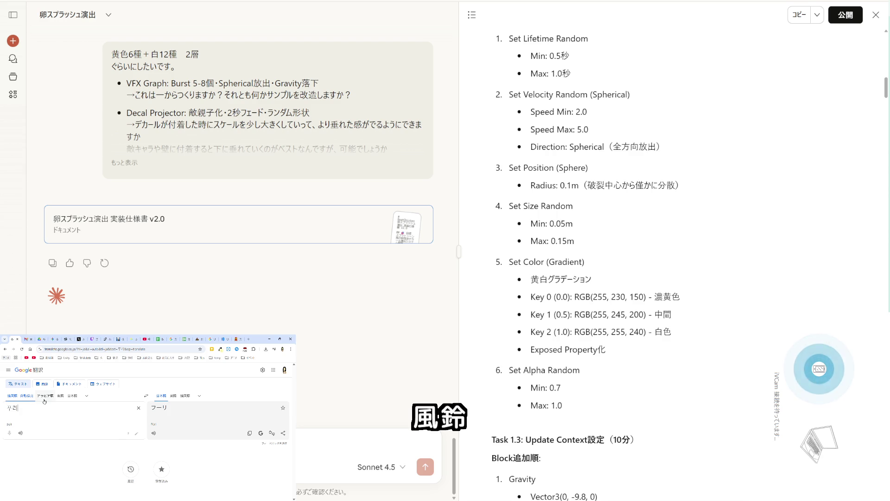
scroll(561, 223, "up", 2)
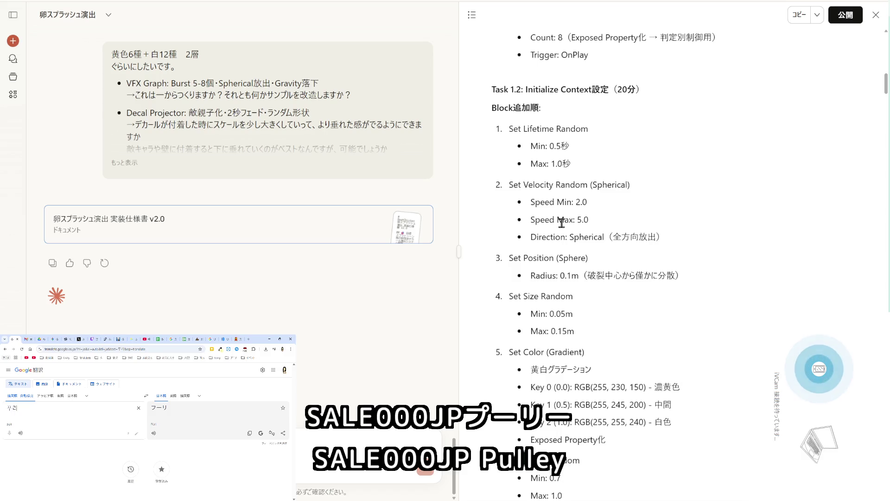
scroll(561, 222, "up", 4)
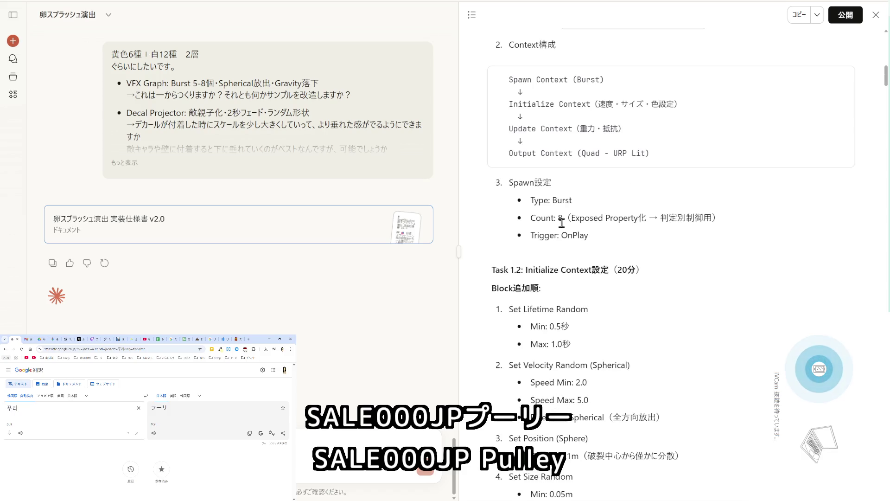
scroll(561, 222, "up", 2)
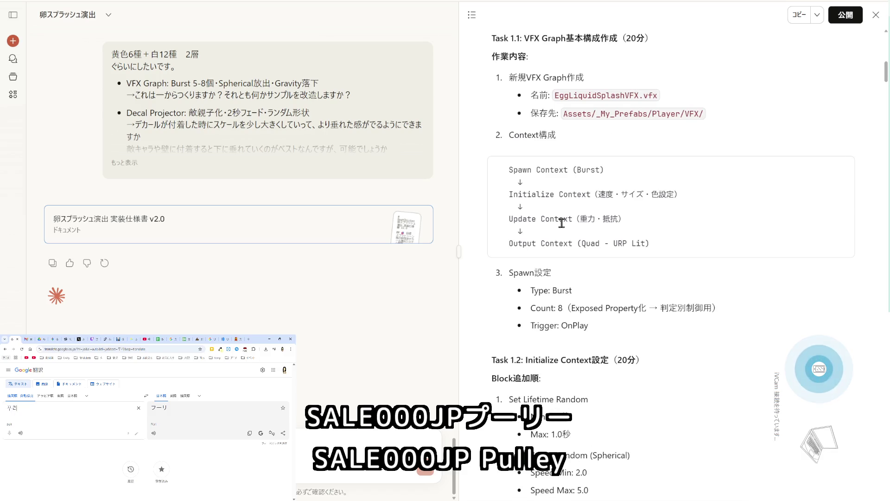
scroll(561, 222, "up", 2)
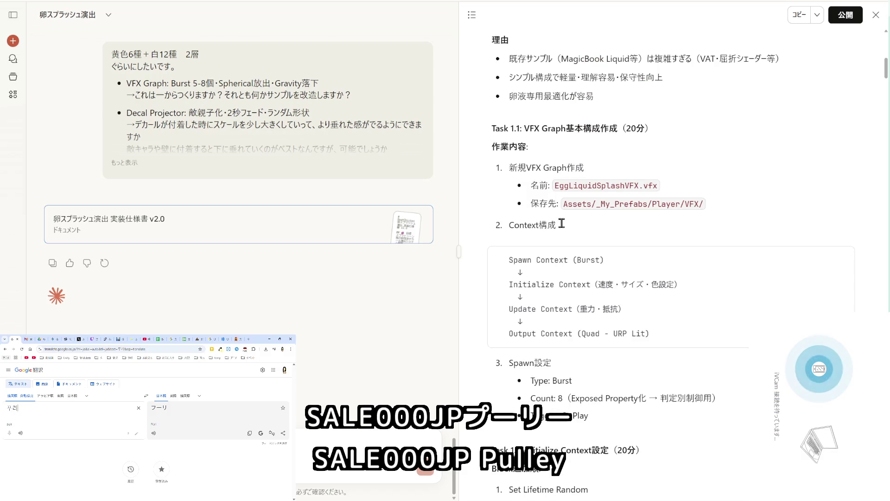
scroll(561, 223, "down", 6)
scroll(561, 223, "down", 6)
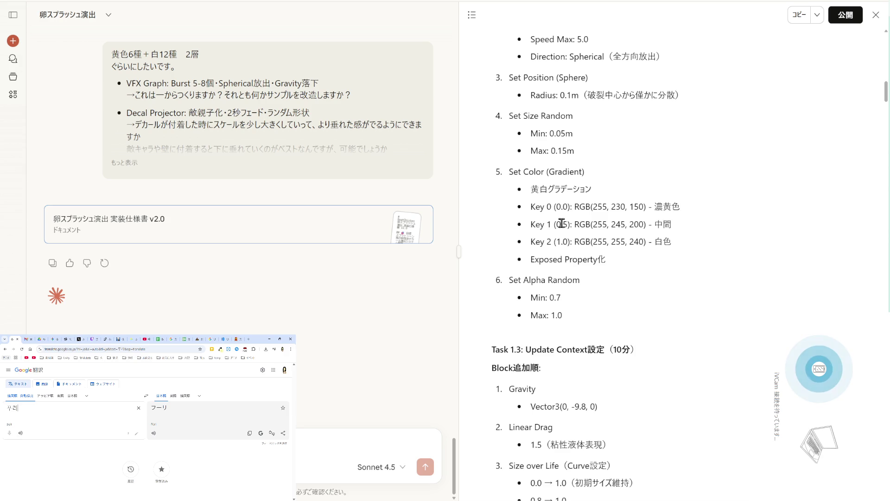
scroll(561, 223, "down", 4)
scroll(561, 224, "down", 2)
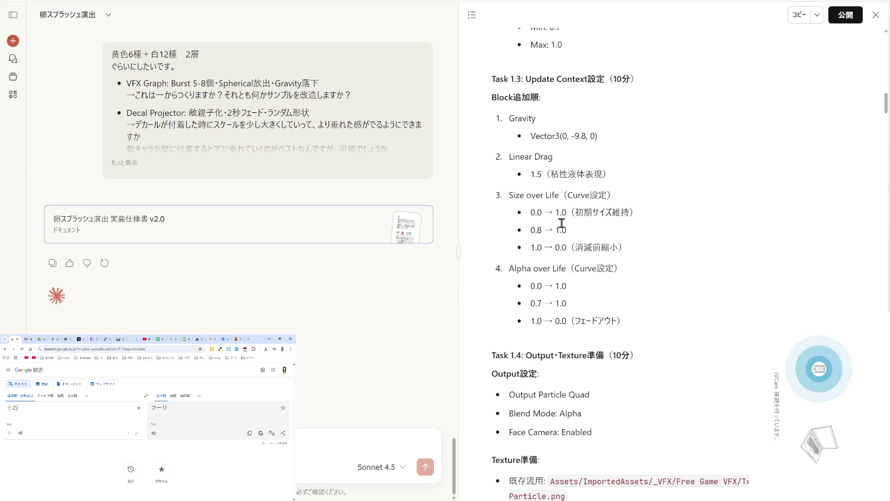
scroll(561, 223, "down", 4)
scroll(561, 223, "down", 2)
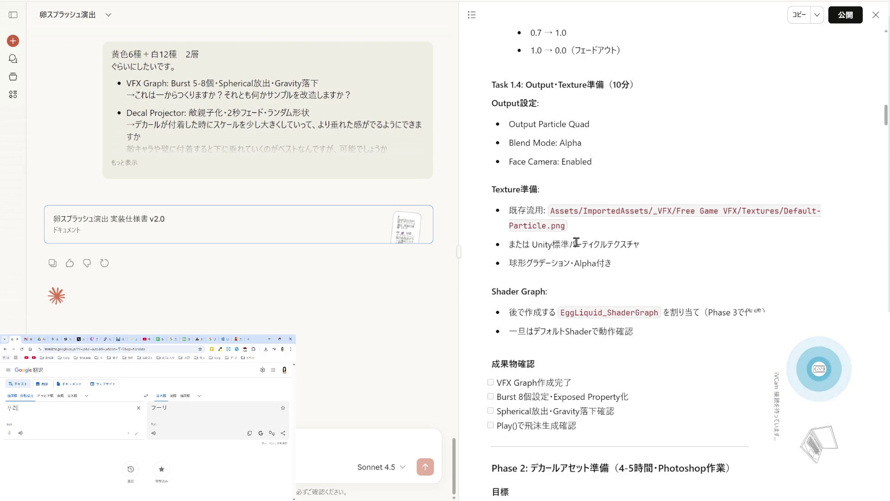
Copy 'Default-Particle' from the path and switch to Unity's Project search field.
left_click_drag(547, 226, 783, 211)
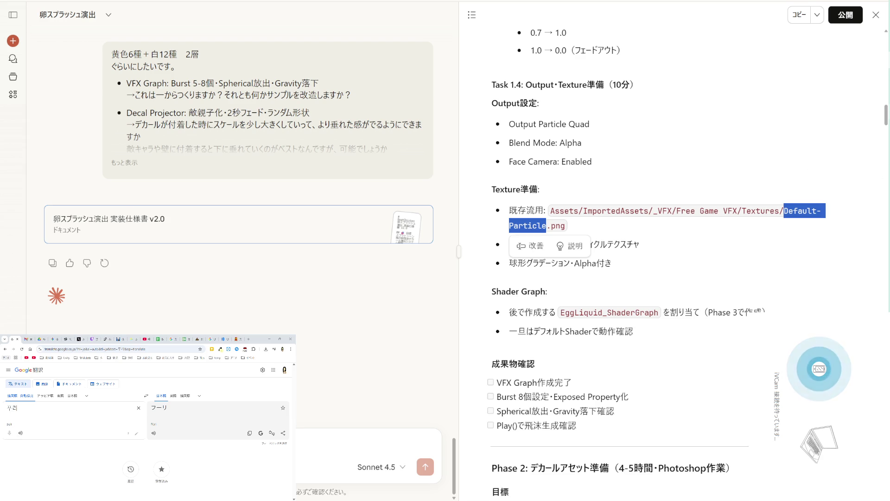
key("alt+Tab")
left_click(308, 56)
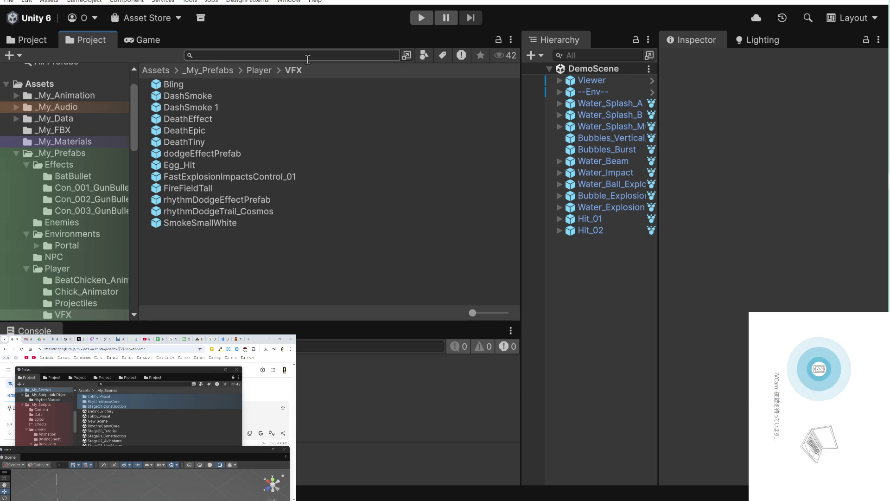
Search all project assets for 'Default-Particle', inspect that material, then return to the spec.
type("Default-Particle")
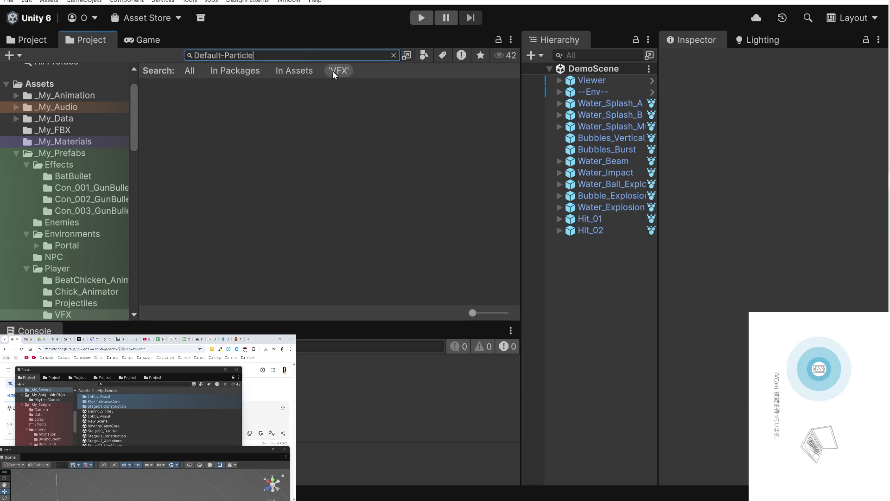
left_click(307, 73)
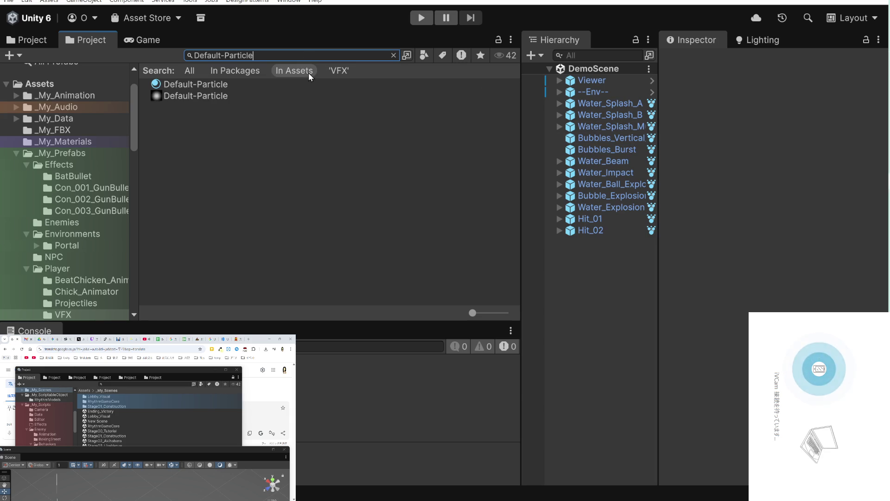
left_click(219, 83)
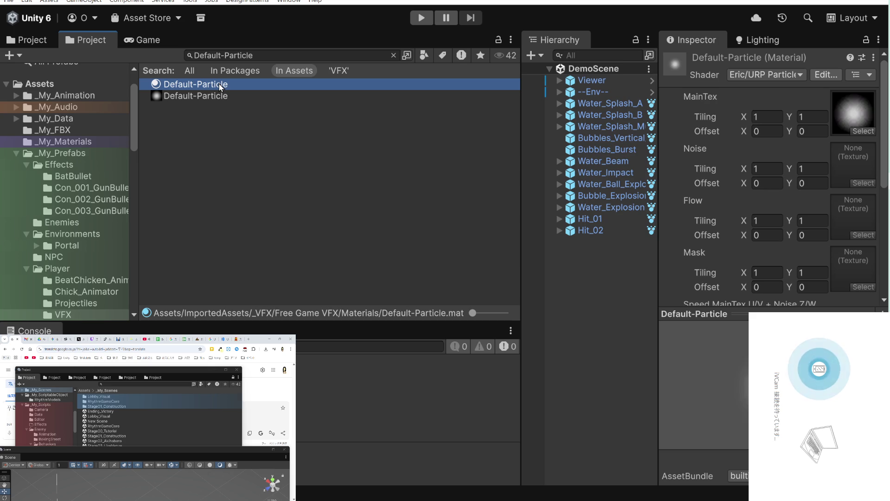
key("alt+Tab")
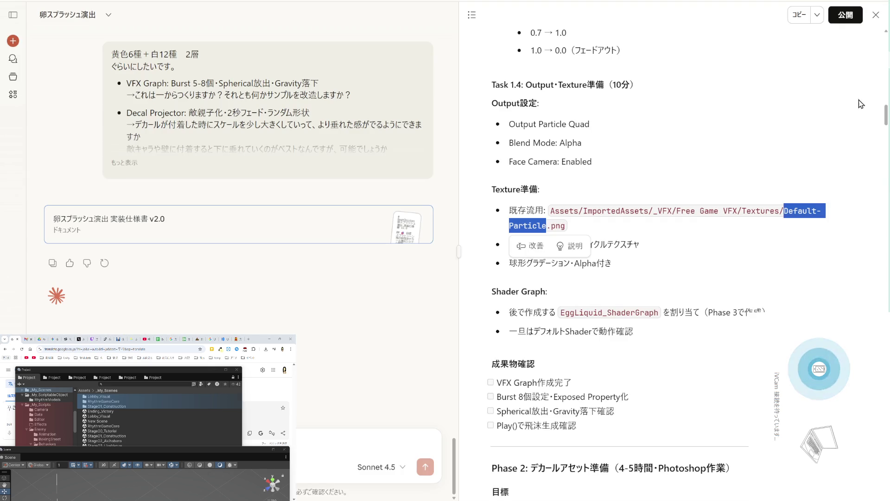
Deselect the Default-Particle text, skim the spec, and bring Unity back to the front.
left_click(672, 278)
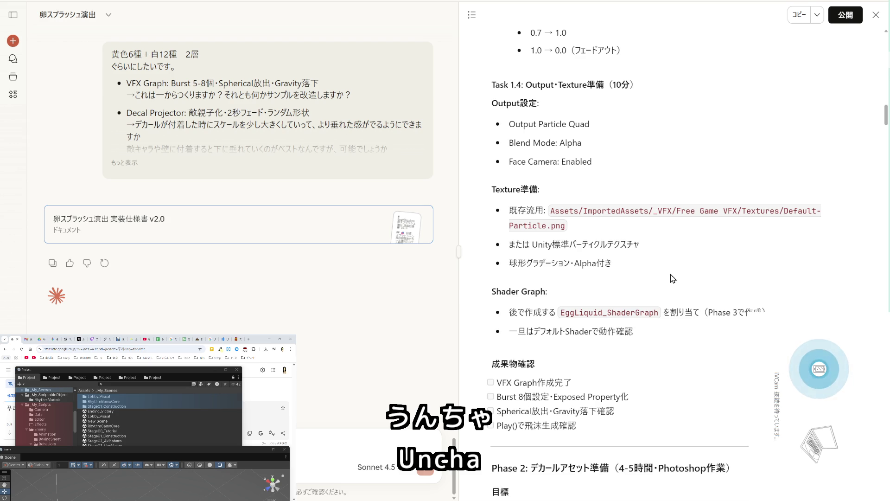
scroll(672, 278, "up", 2)
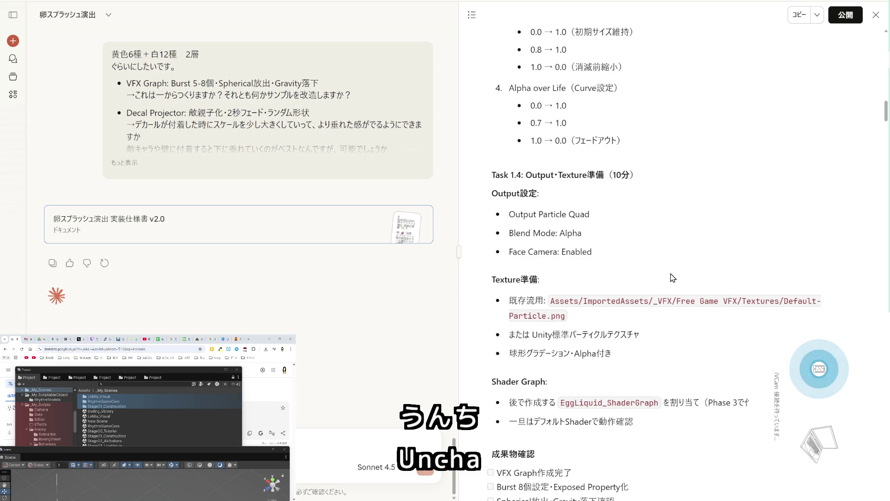
scroll(672, 277, "up", 4)
scroll(673, 278, "down", 4)
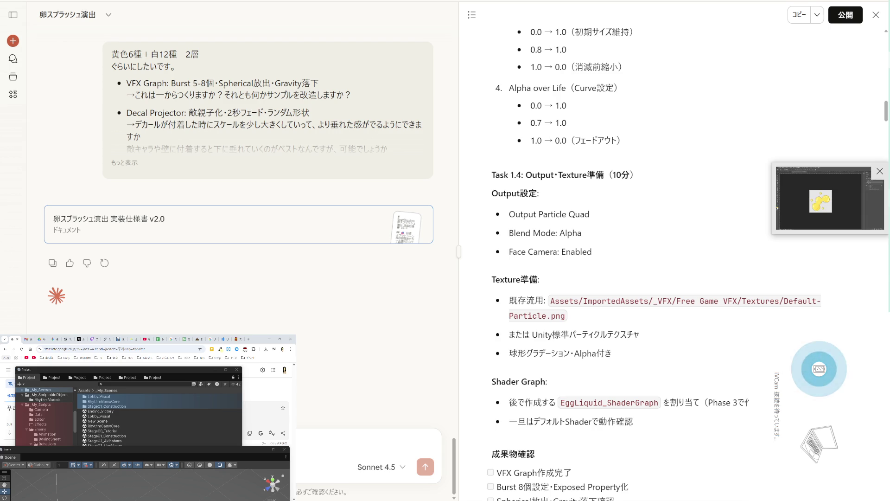
left_click(828, 88)
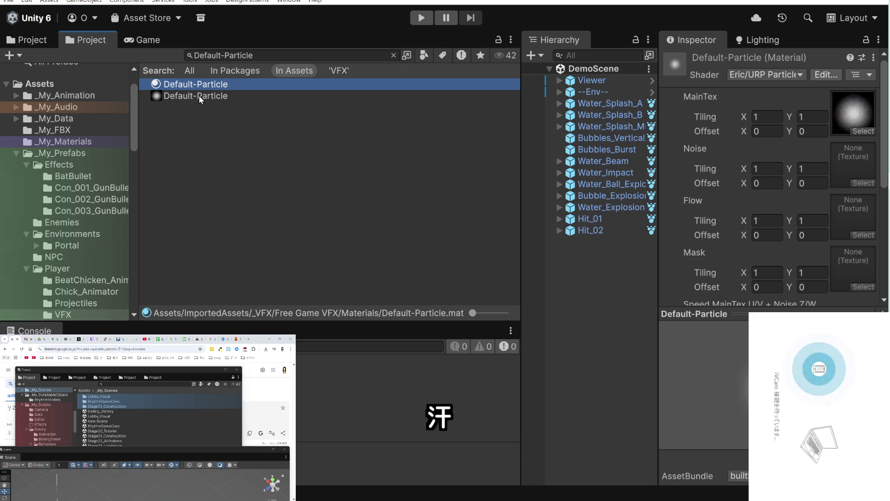
Reveal the material's texture in Free Game VFX Textures, previewing glow_ball3_grey, glow_point2_purple and glow_yellow_01.
scroll(716, 257, "down", 5)
scroll(715, 257, "up", 5)
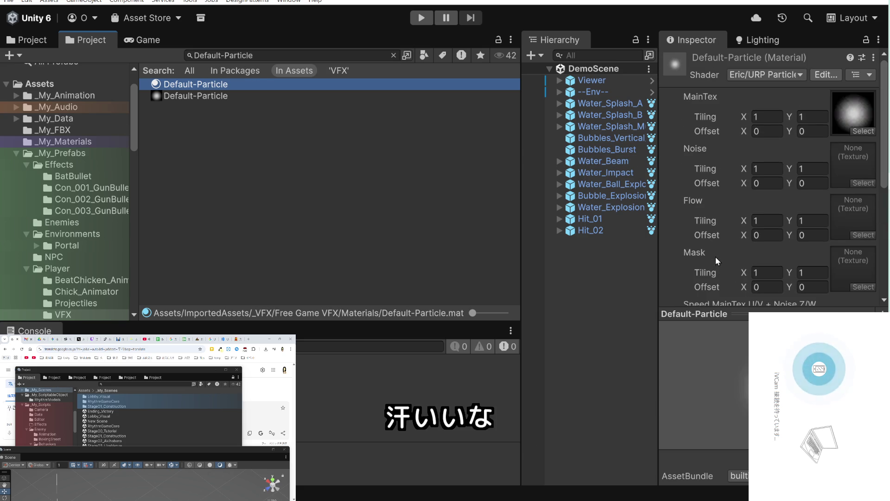
left_click(849, 118)
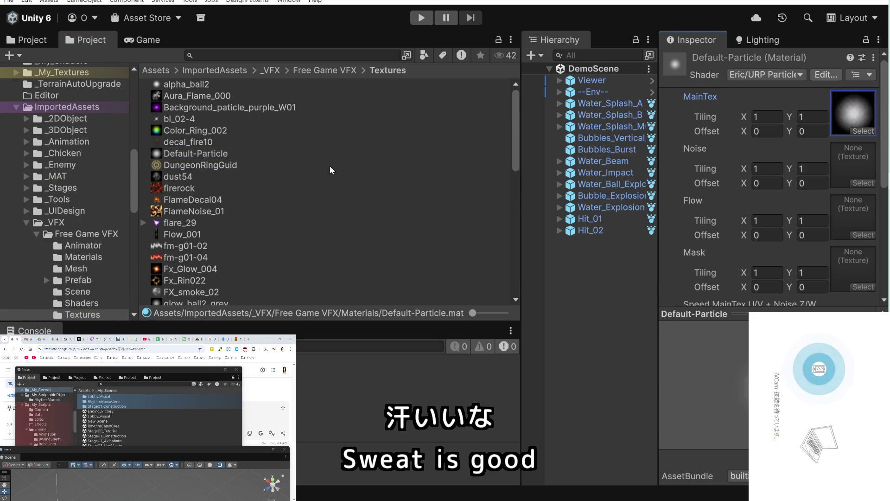
scroll(329, 166, "down", 5)
left_click(230, 185)
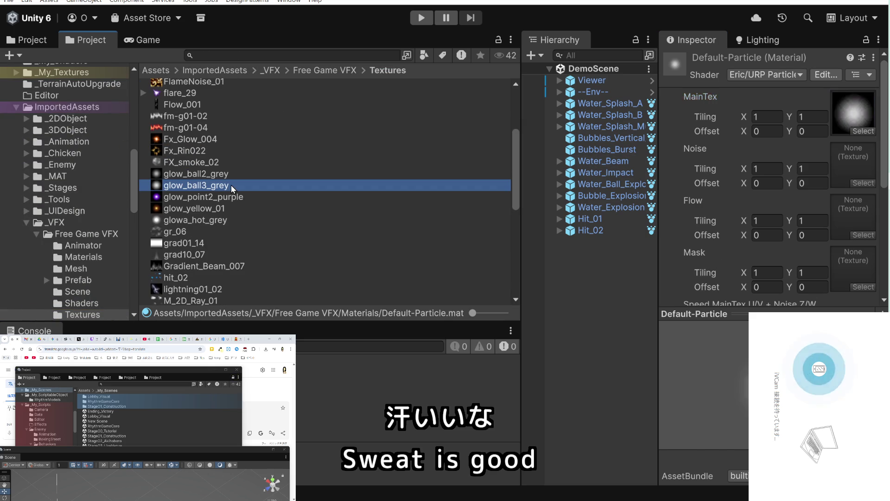
left_click(233, 192)
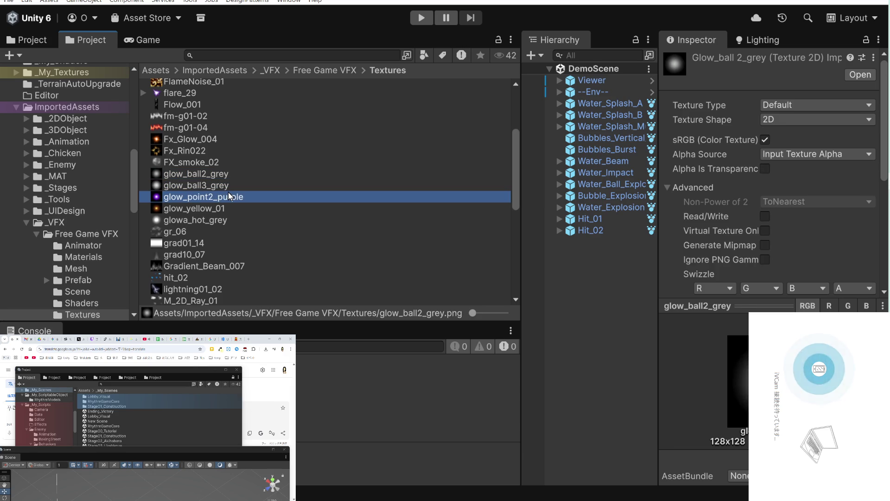
left_click(217, 209)
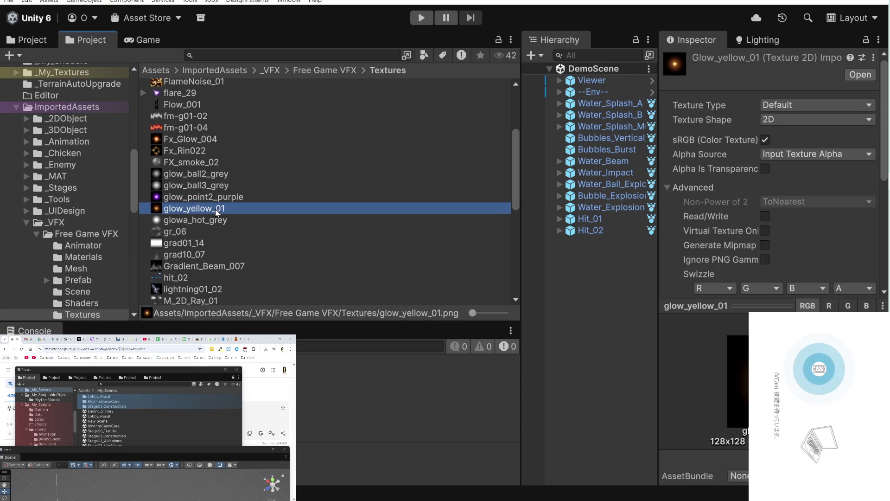
scroll(217, 213, "down", 5)
scroll(217, 212, "down", 4)
scroll(216, 213, "down", 3)
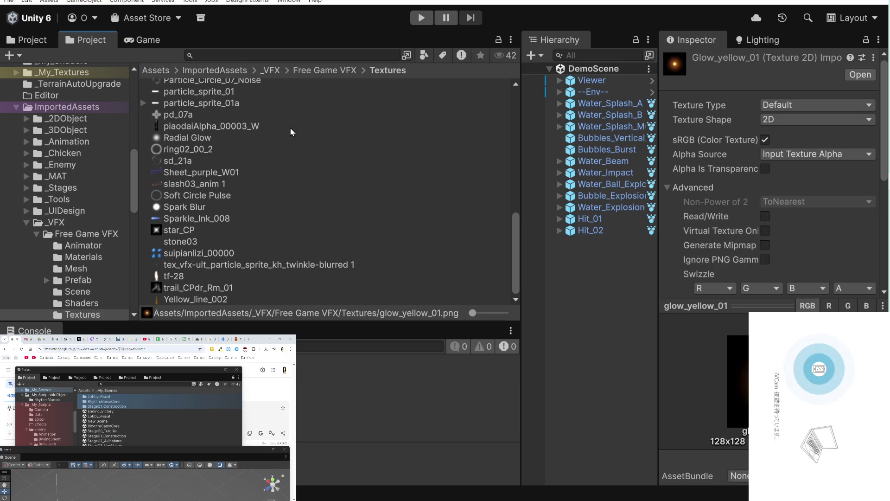
Filter the Project search to Texture assets and inspect the 1_Fur Skin1 texture.
left_click(425, 56)
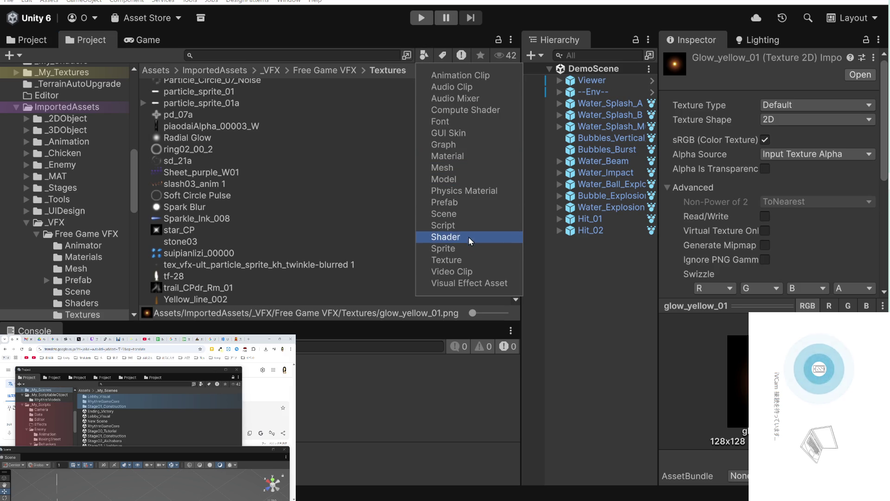
left_click(470, 260)
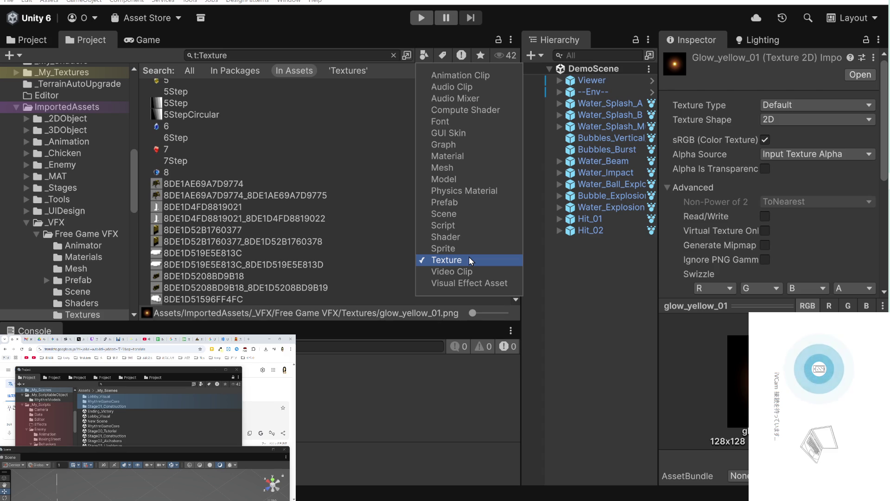
scroll(348, 118, "up", 6)
scroll(348, 117, "up", 5)
scroll(348, 117, "down", 7)
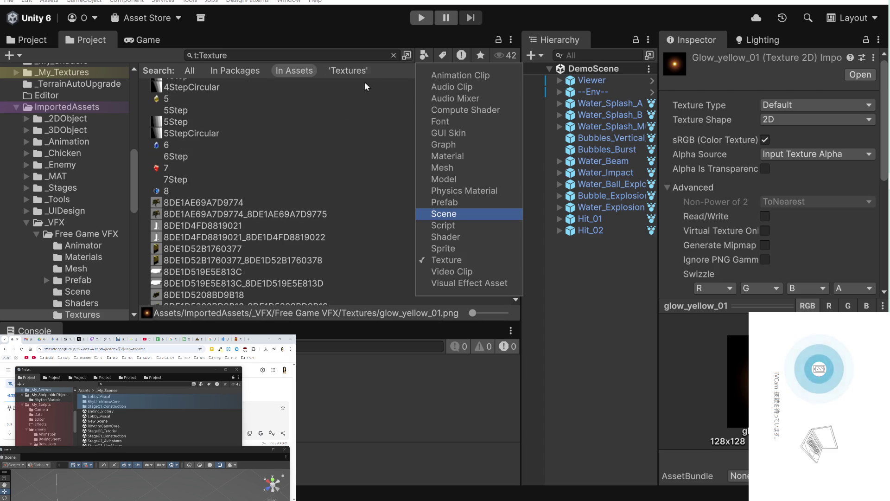
scroll(355, 118, "down", 4)
left_click(299, 72)
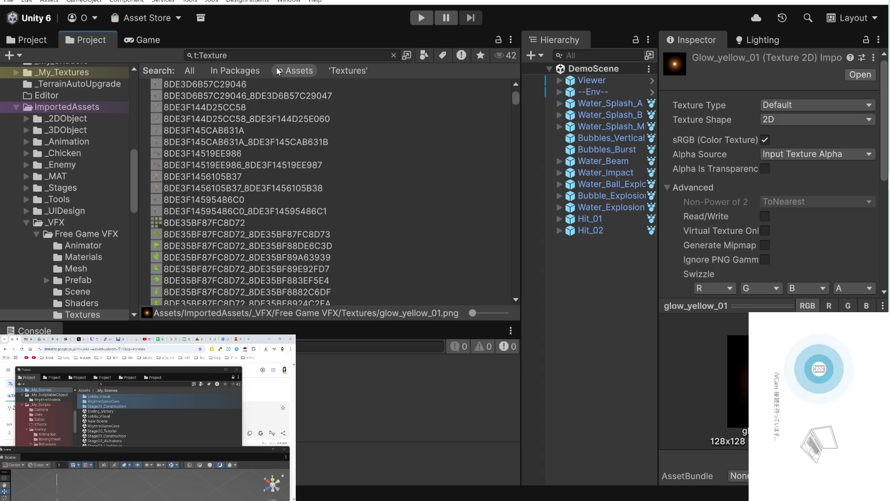
scroll(278, 109, "down", 6)
scroll(277, 108, "up", 4)
scroll(277, 107, "up", 4)
scroll(275, 105, "up", 3)
scroll(273, 104, "up", 2)
left_click(213, 96)
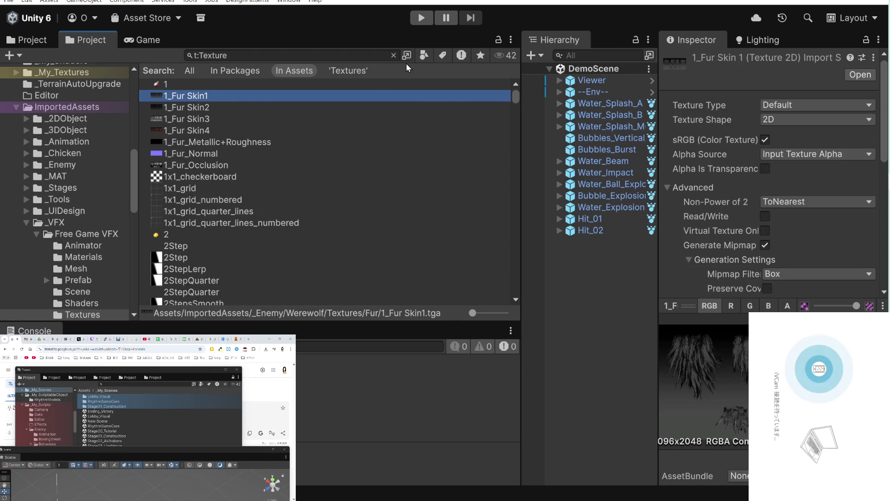
Browse the texture results, inspecting anvil_color, anvil_normal and asteroids_4x4_color.
left_click(423, 55)
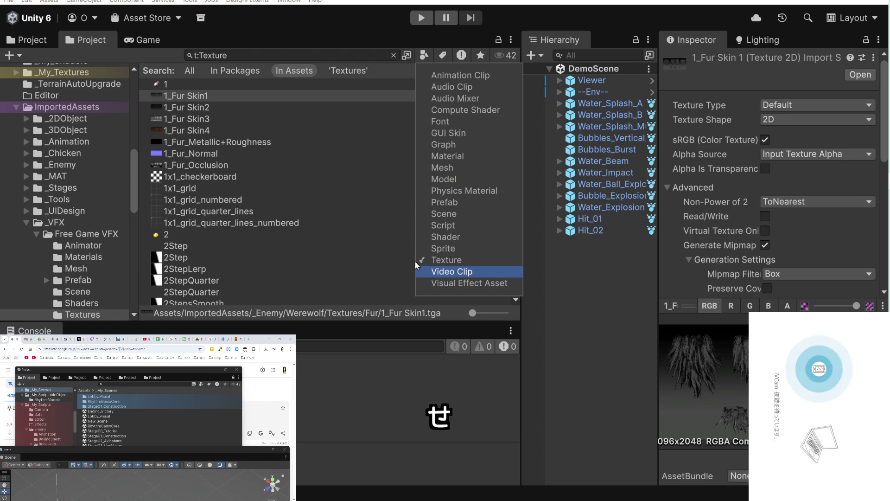
scroll(319, 250, "down", 4)
scroll(319, 253, "down", 10)
scroll(318, 252, "down", 3)
scroll(320, 251, "down", 3)
scroll(322, 248, "down", 3)
scroll(326, 244, "down", 3)
scroll(324, 244, "down", 3)
scroll(320, 244, "down", 3)
scroll(313, 243, "down", 3)
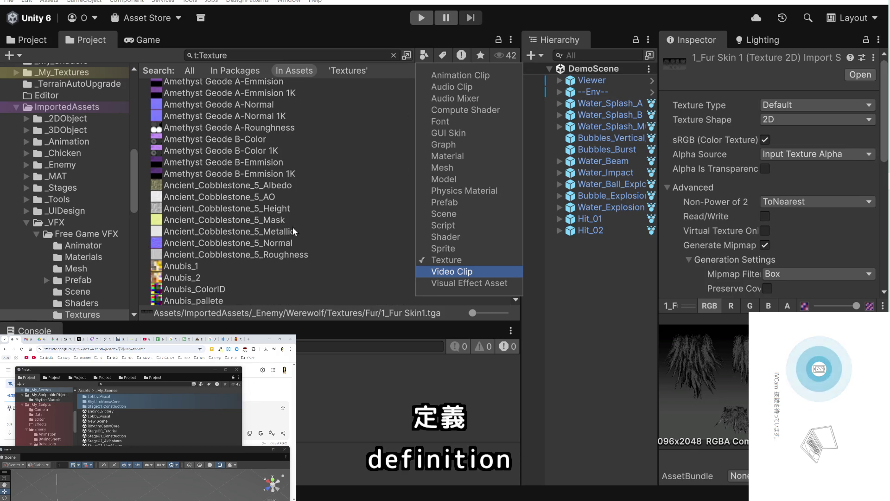
left_click(208, 130)
scroll(214, 157, "down", 4)
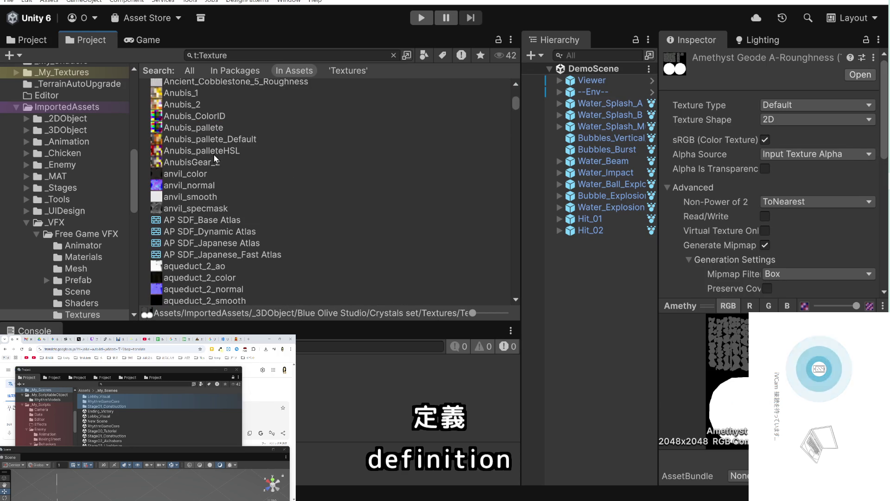
left_click(193, 176)
left_click(194, 186)
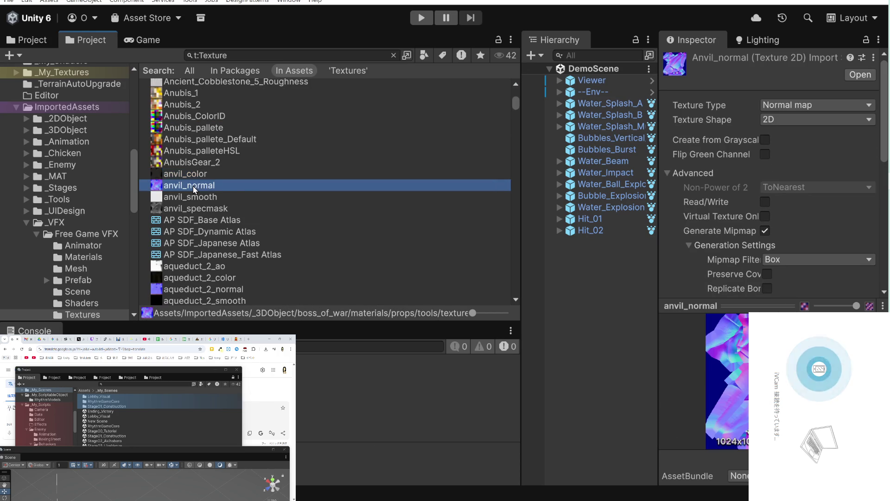
scroll(193, 189, "down", 4)
scroll(193, 189, "down", 4)
scroll(194, 189, "down", 4)
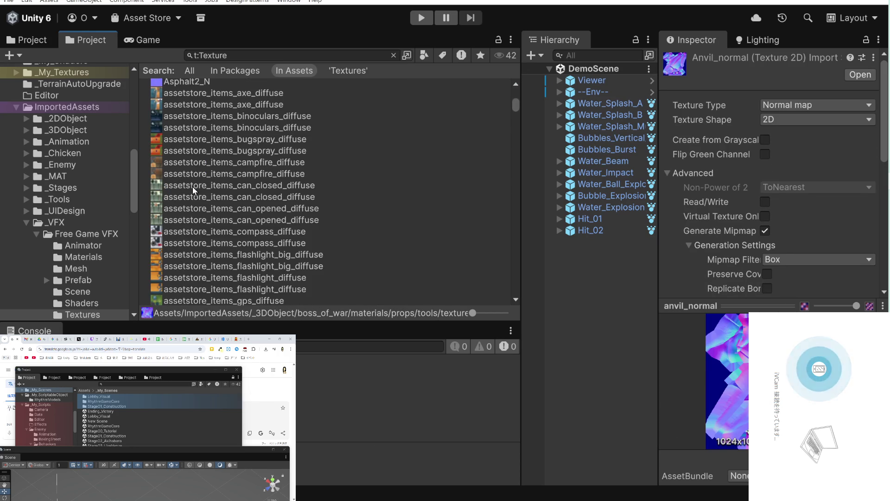
scroll(193, 189, "down", 5)
scroll(193, 189, "down", 5)
left_click(195, 180)
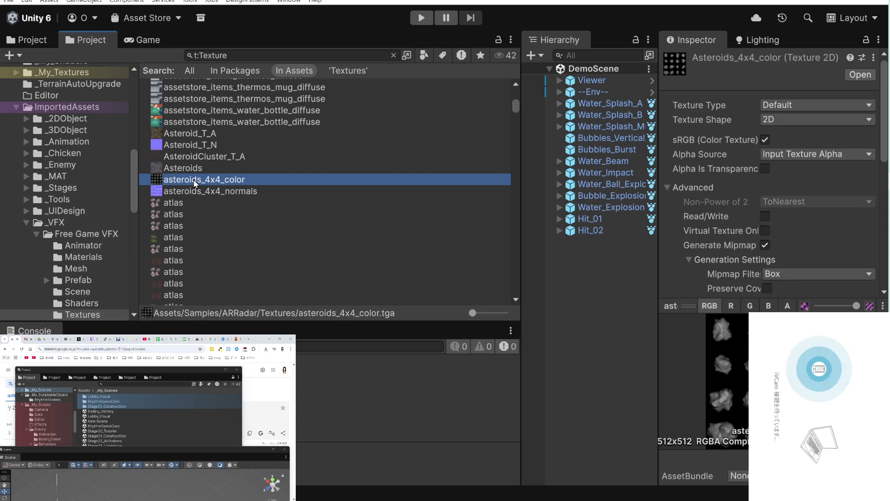
scroll(193, 180, "down", 5)
scroll(193, 180, "down", 5)
scroll(190, 182, "down", 5)
scroll(190, 187, "down", 3)
scroll(190, 186, "down", 5)
scroll(190, 187, "down", 5)
scroll(190, 185, "down", 5)
scroll(190, 185, "down", 5)
scroll(190, 185, "down", 5)
scroll(190, 186, "down", 3)
Enlarge the textures into a thumbnail grid, scan them, then clear the search to show ARRadar Textures.
left_click_drag(512, 109, 513, 125)
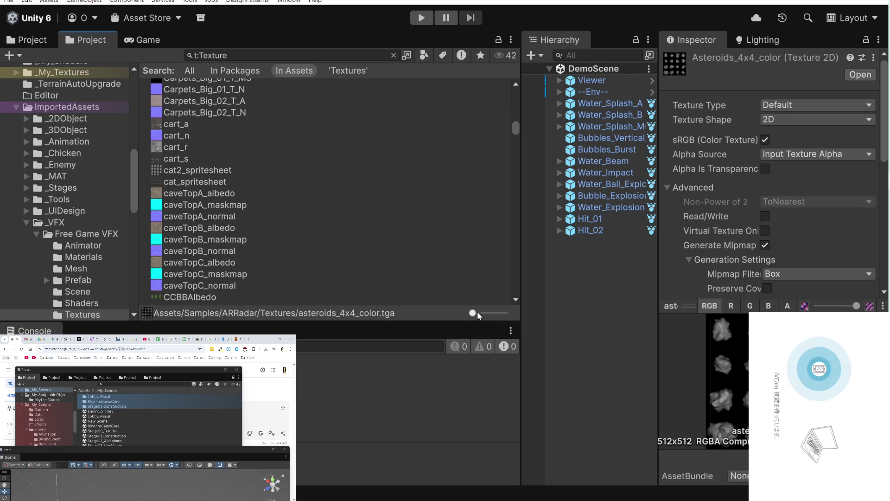
left_click_drag(487, 313, 505, 313)
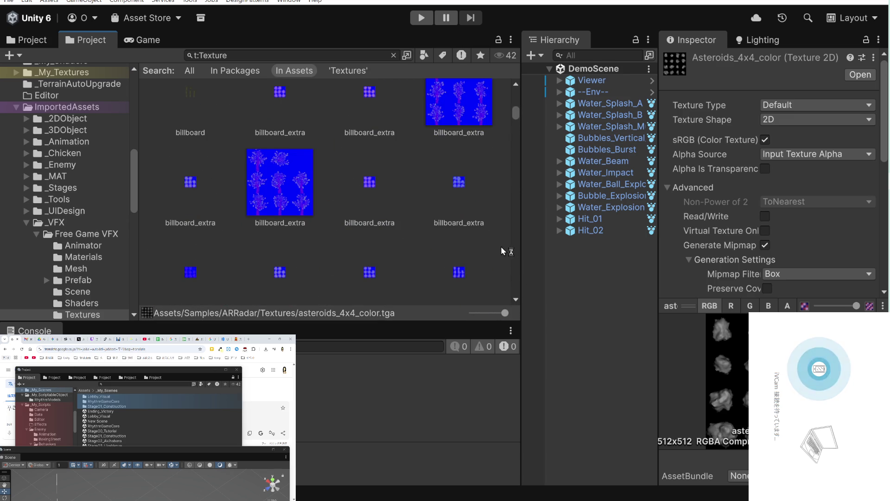
left_click_drag(516, 114, 513, 278)
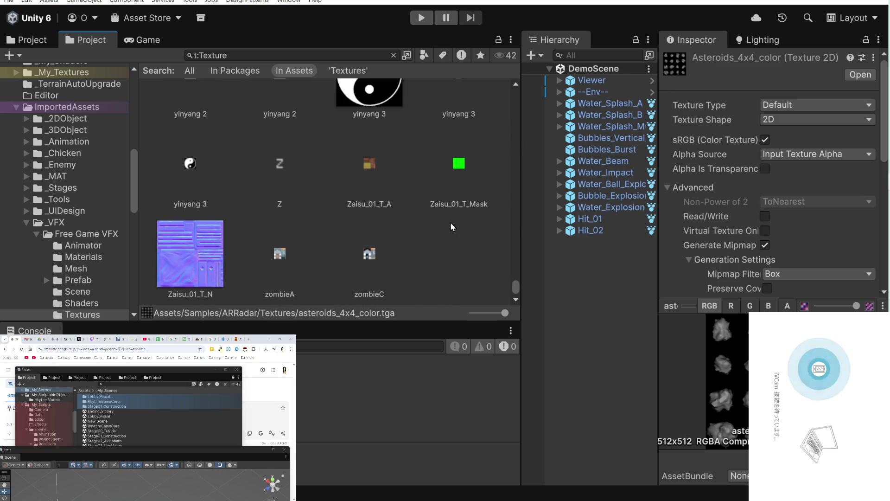
scroll(451, 223, "up", 2)
scroll(451, 223, "up", 2)
scroll(451, 222, "up", 3)
scroll(451, 223, "up", 1)
scroll(450, 221, "up", 3)
scroll(450, 222, "up", 2)
scroll(450, 221, "up", 2)
scroll(449, 221, "up", 2)
scroll(449, 222, "up", 2)
scroll(451, 222, "up", 2)
scroll(451, 223, "up", 2)
scroll(450, 223, "up", 2)
scroll(451, 223, "up", 2)
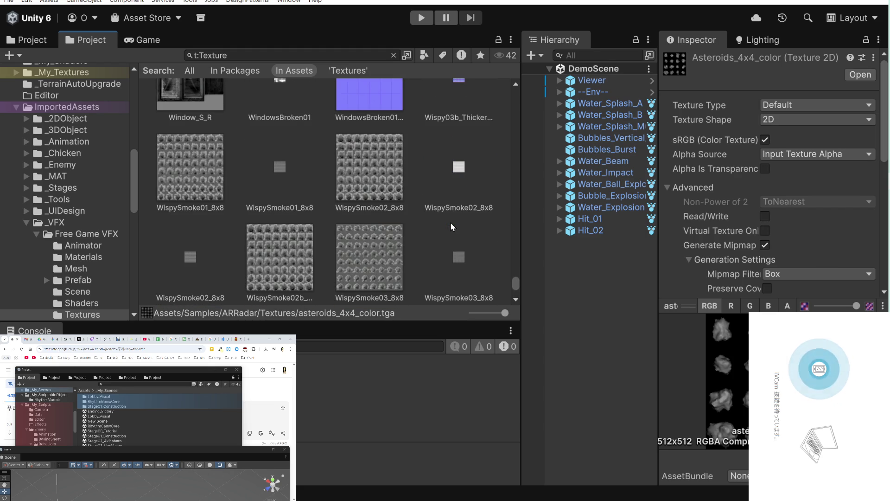
scroll(452, 226, "up", 2)
scroll(453, 226, "up", 2)
scroll(453, 226, "up", 2)
scroll(453, 226, "up", 2)
scroll(452, 227, "up", 2)
scroll(452, 226, "up", 2)
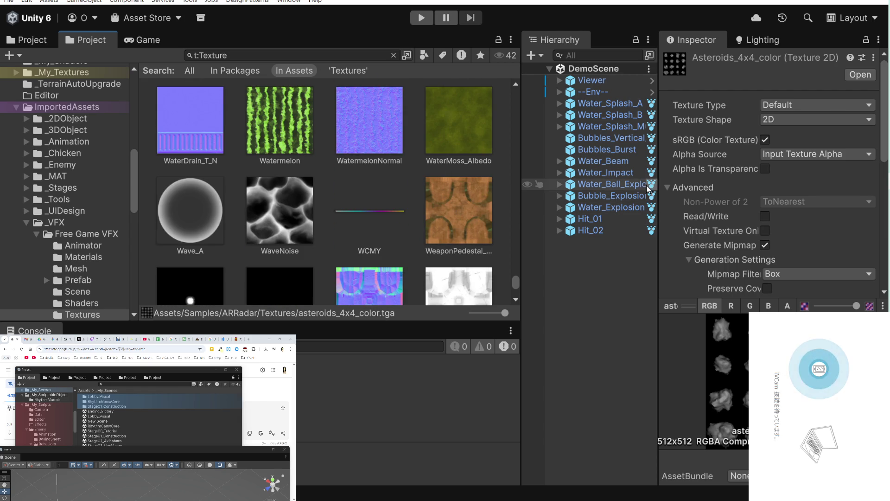
scroll(696, 181, "down", 5)
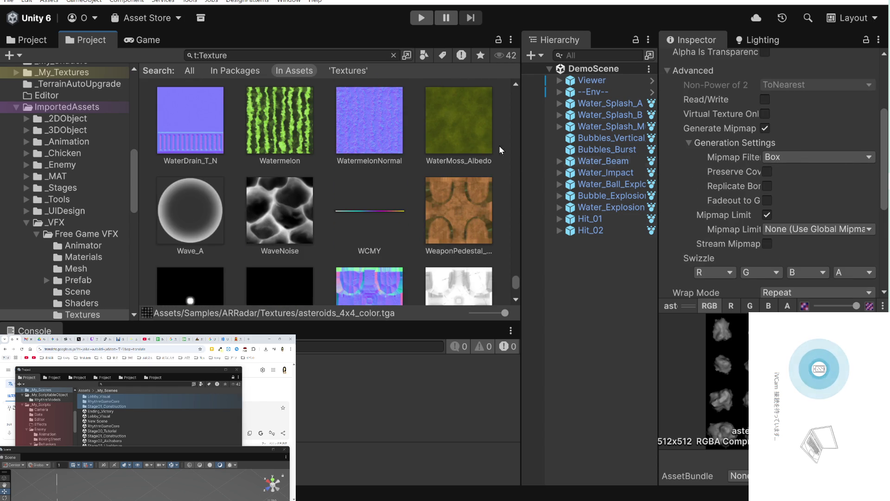
left_click(394, 55)
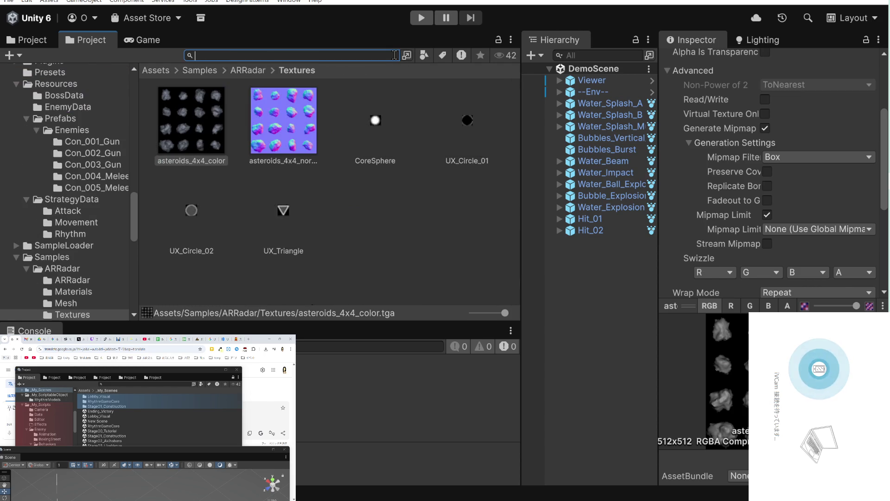
Create a material named 'New Material' in the _My_Materials folder.
scroll(46, 138, "up", 5)
scroll(46, 138, "up", 5)
scroll(53, 130, "up", 2)
left_click(65, 183)
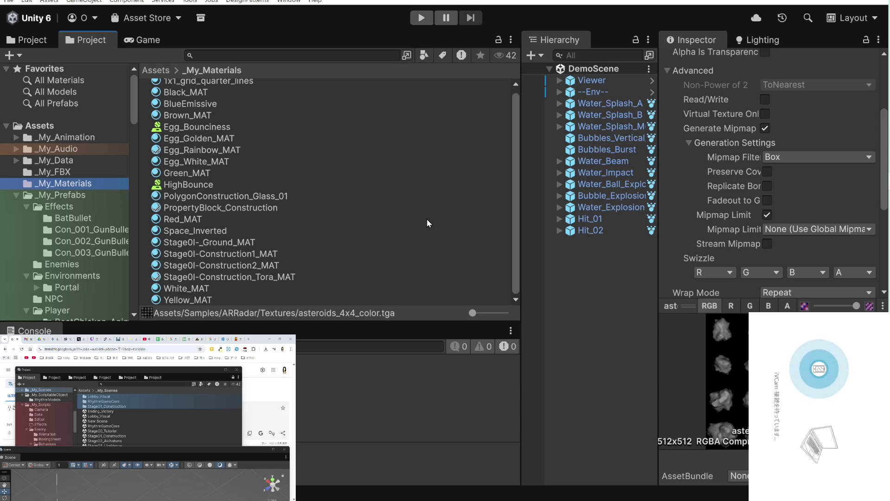
left_click(483, 313)
right_click(327, 244)
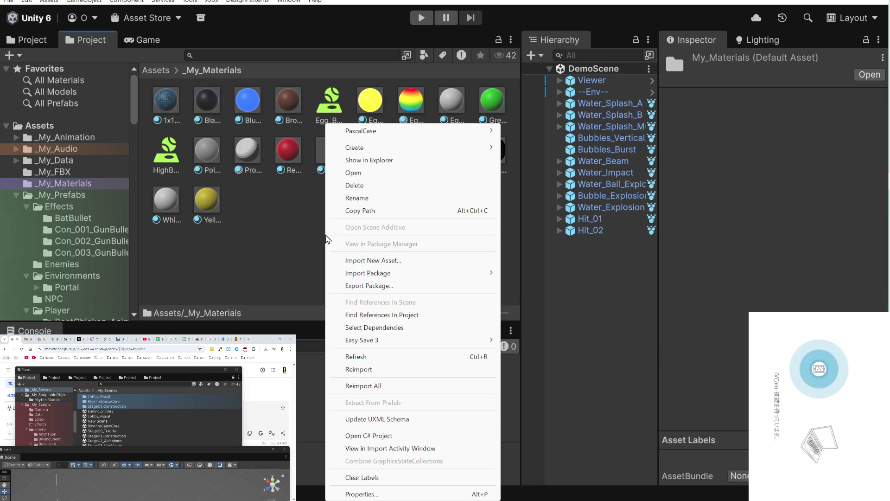
mouse_move(401, 153)
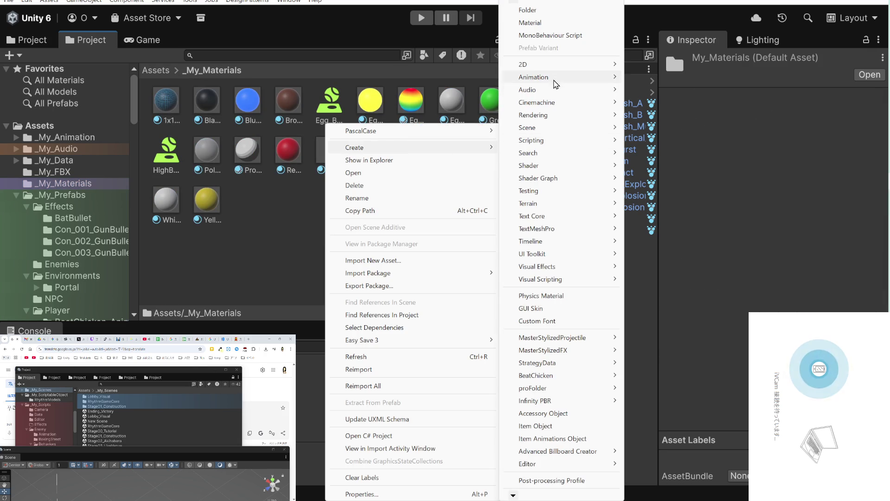
left_click(553, 25)
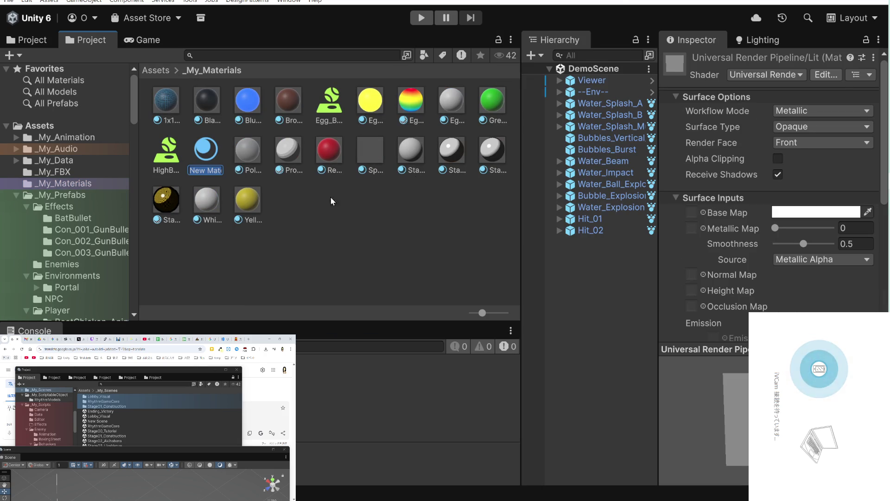
key("Return")
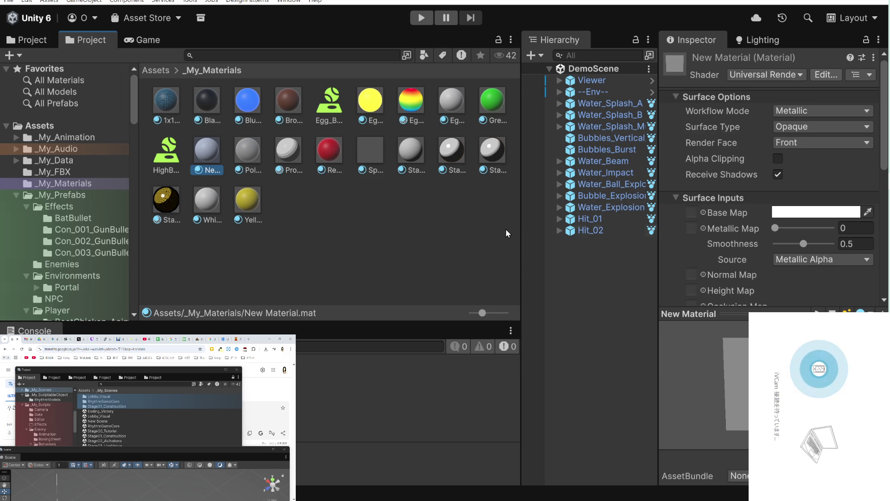
Open the Select Texture picker for New Material's Base Map.
left_click(691, 213)
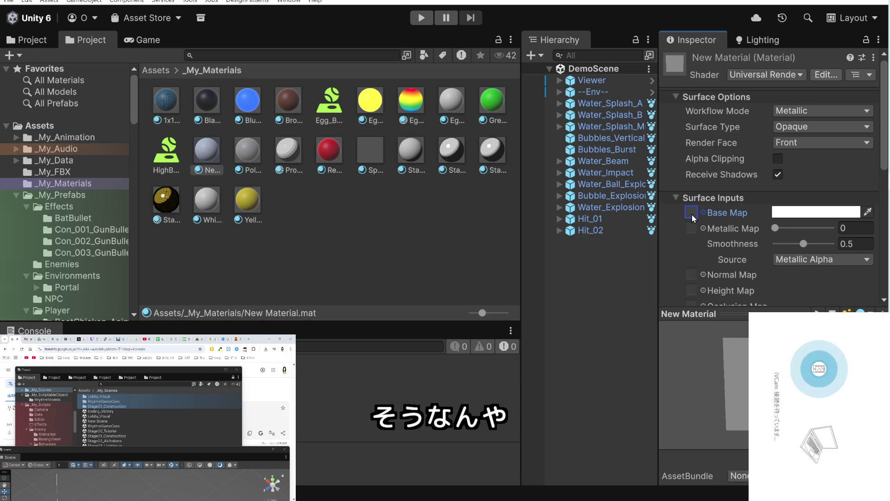
scroll(692, 216, "down", 5)
scroll(692, 216, "down", 2)
scroll(692, 217, "down", 2)
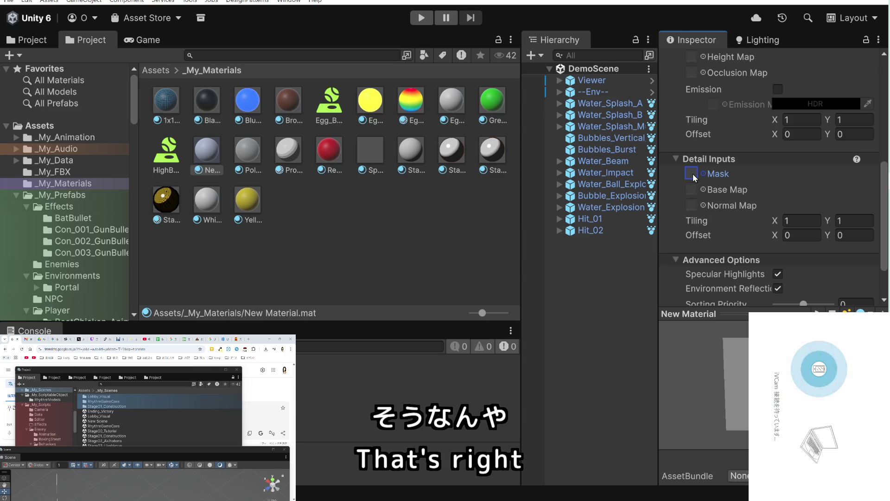
scroll(692, 173, "up", 4)
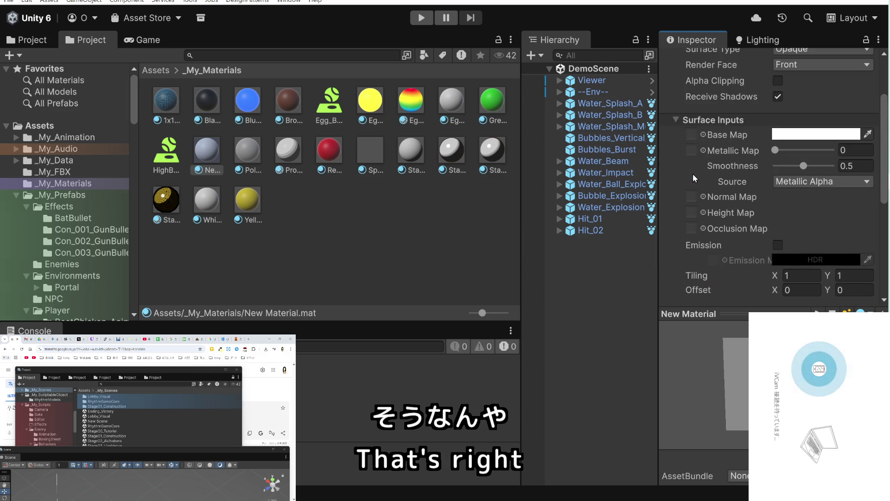
left_click(703, 134)
Browse the Select Texture list to find the dark circle textures.
scroll(613, 210, "down", 2)
scroll(613, 209, "down", 2)
scroll(613, 209, "down", 4)
scroll(612, 209, "down", 4)
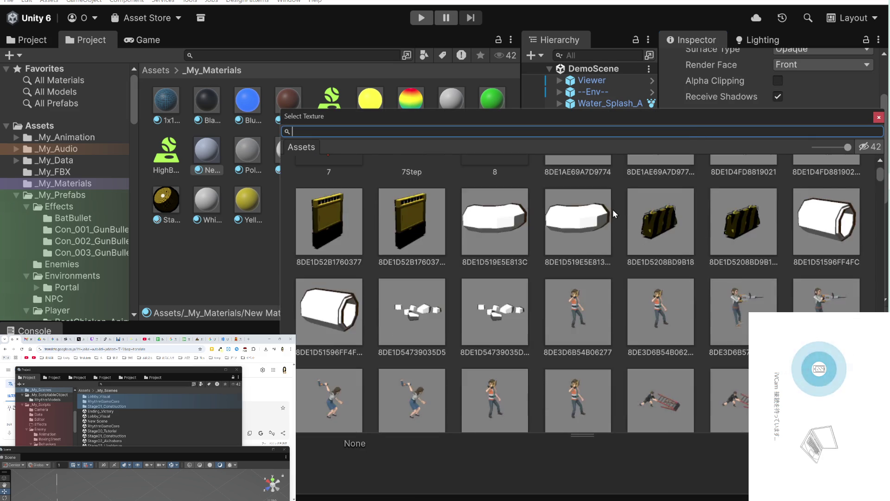
scroll(613, 209, "down", 4)
scroll(612, 209, "down", 4)
scroll(612, 209, "down", 4)
scroll(613, 209, "down", 3)
scroll(613, 209, "up", 2)
scroll(613, 210, "up", 4)
scroll(613, 209, "up", 4)
scroll(613, 210, "up", 4)
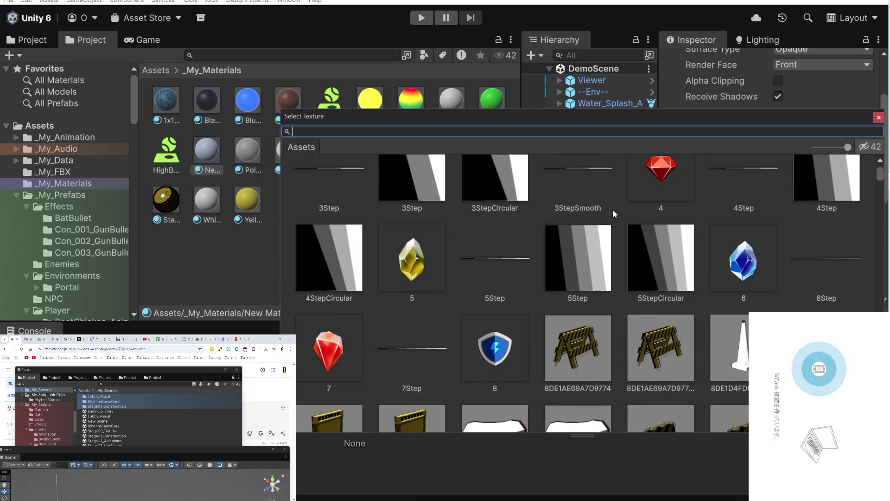
mouse_move(880, 176)
left_mouse_down()
mouse_move(882, 193)
mouse_move(834, 243)
left_mouse_up()
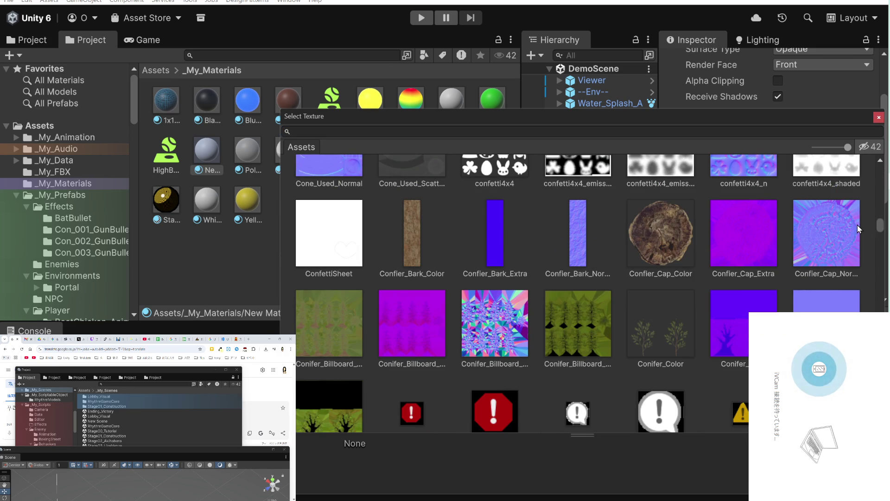
scroll(833, 239, "down", 3)
scroll(833, 241, "down", 3)
scroll(830, 241, "down", 3)
scroll(827, 243, "down", 3)
scroll(826, 243, "down", 3)
scroll(822, 247, "down", 3)
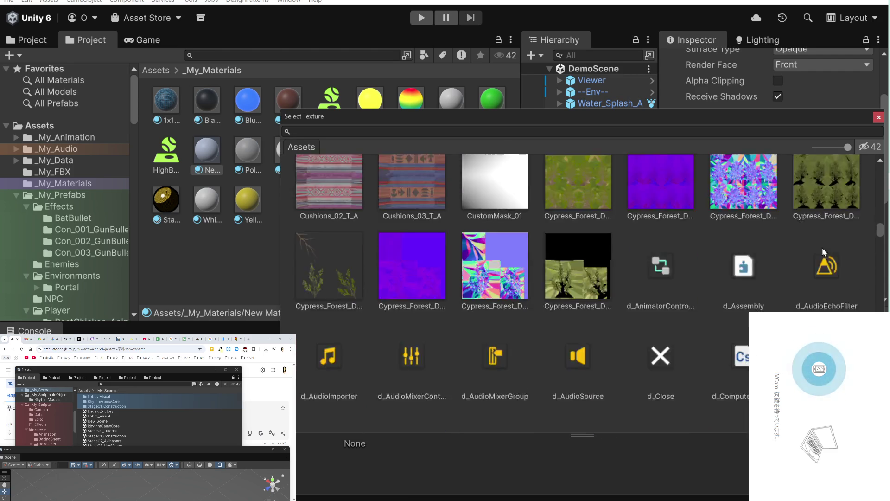
scroll(822, 246, "down", 3)
scroll(822, 246, "down", 2)
scroll(823, 249, "up", 3)
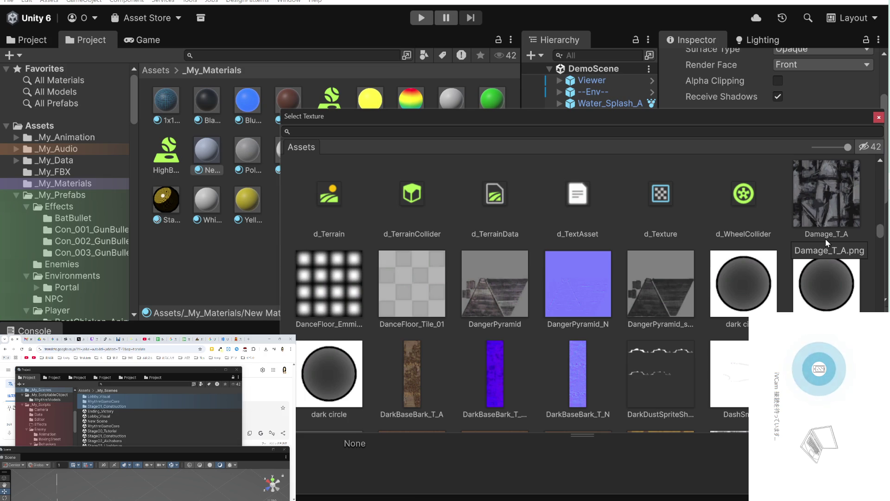
scroll(825, 238, "down", 3)
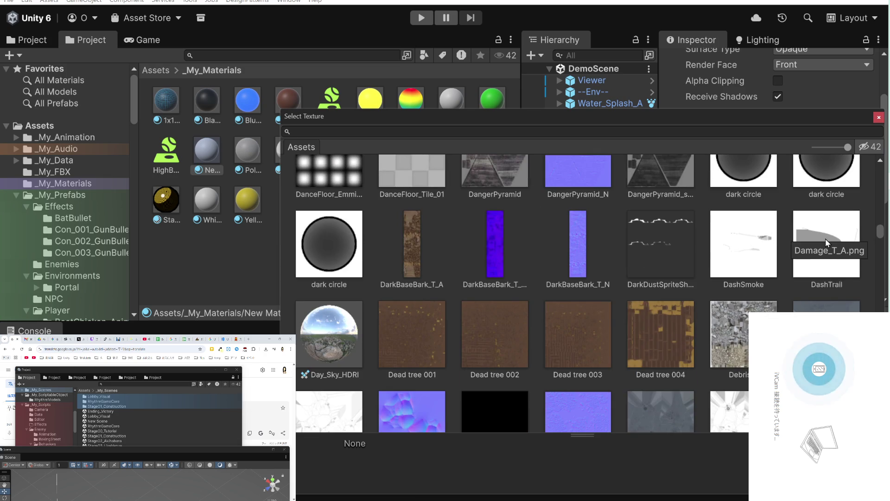
scroll(825, 239, "up", 1)
scroll(825, 238, "up", 1)
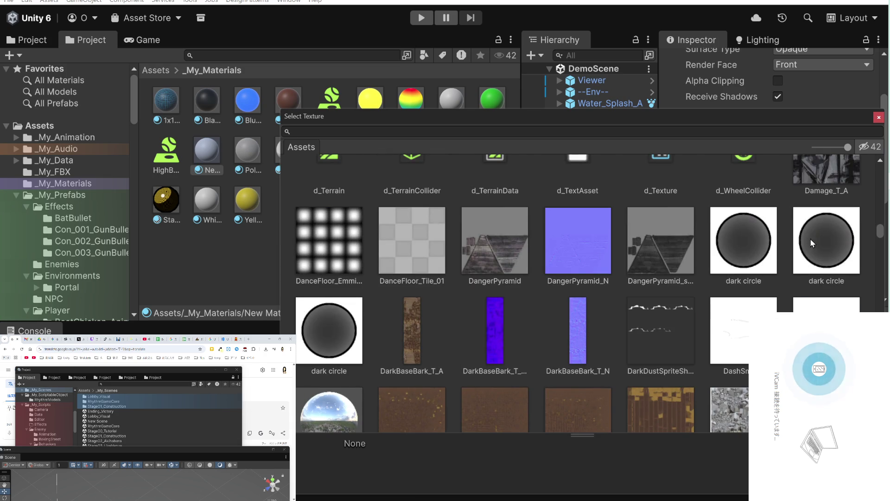
scroll(752, 246, "down", 5)
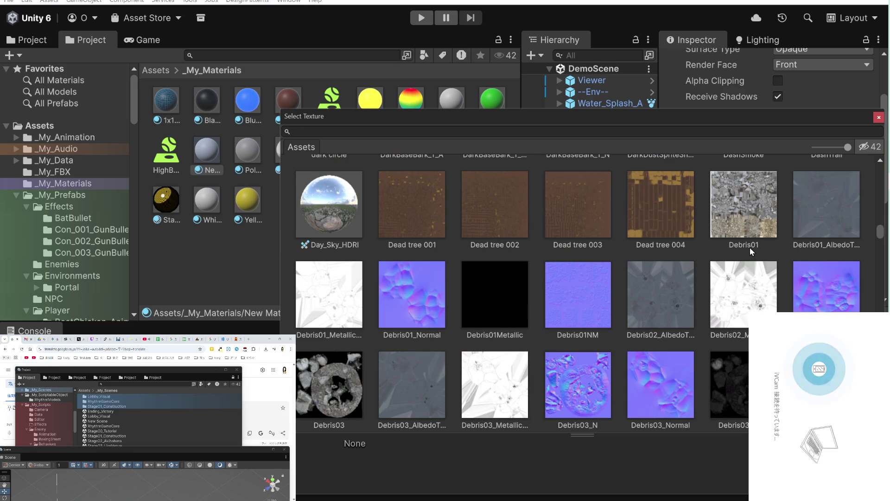
scroll(751, 250, "down", 2)
scroll(751, 250, "down", 3)
scroll(751, 250, "down", 3)
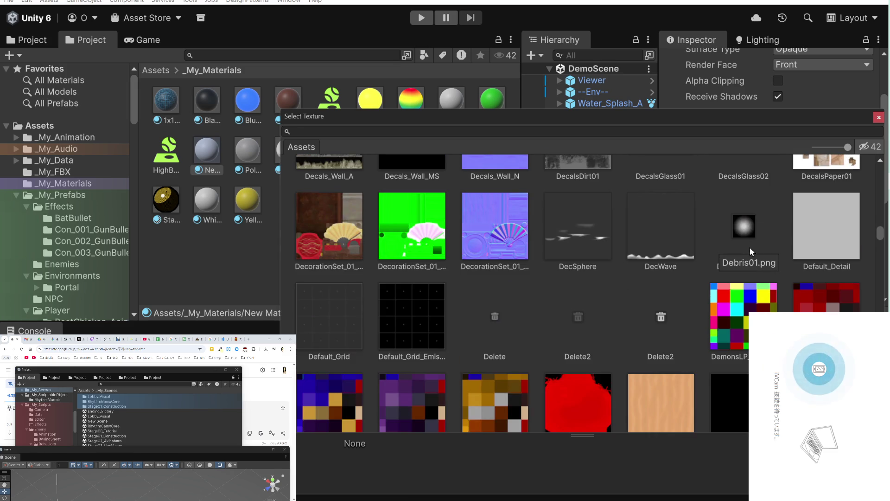
scroll(751, 250, "down", 2)
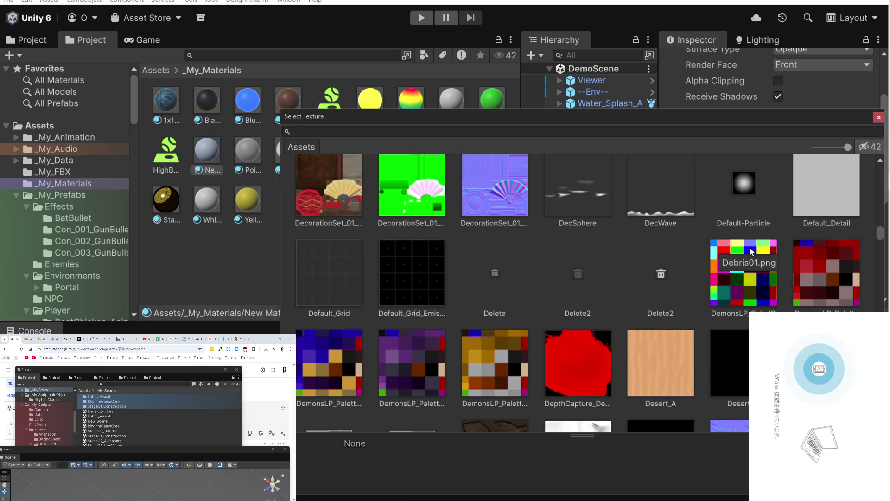
scroll(751, 250, "up", 2)
scroll(751, 250, "up", 2)
scroll(751, 250, "up", 2)
scroll(751, 251, "up", 2)
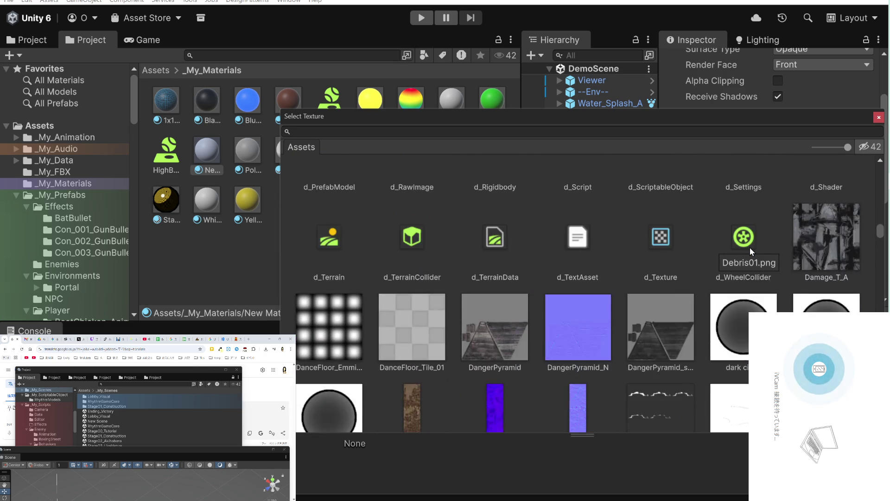
scroll(750, 247, "up", 1)
Compare the dark circle textures and assign the first as the New Material's Base Map.
left_click(747, 284)
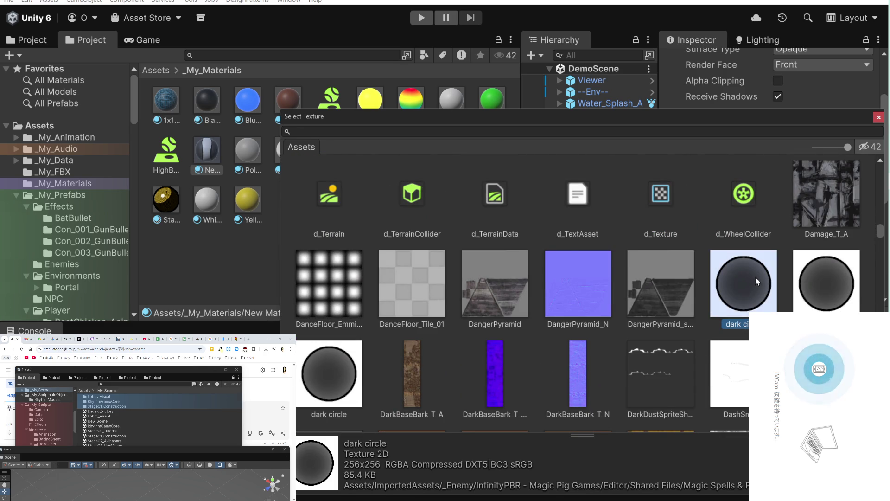
left_click(826, 284)
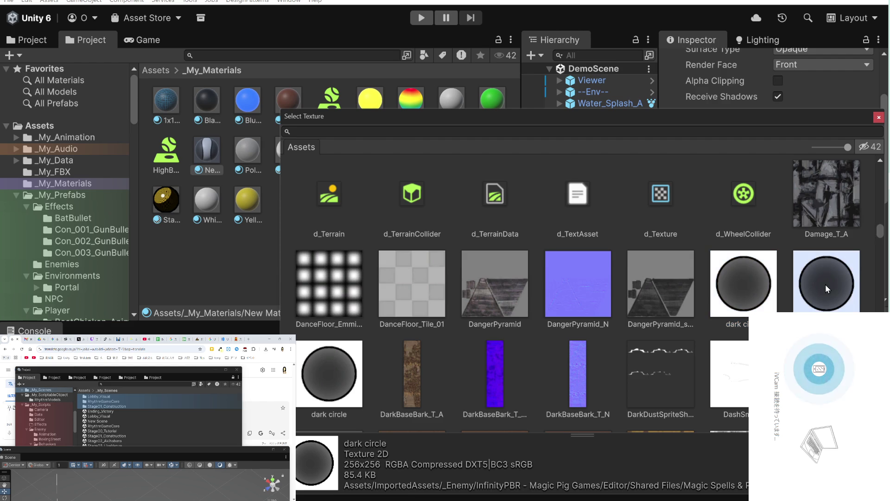
left_click(754, 287)
left_click(329, 373)
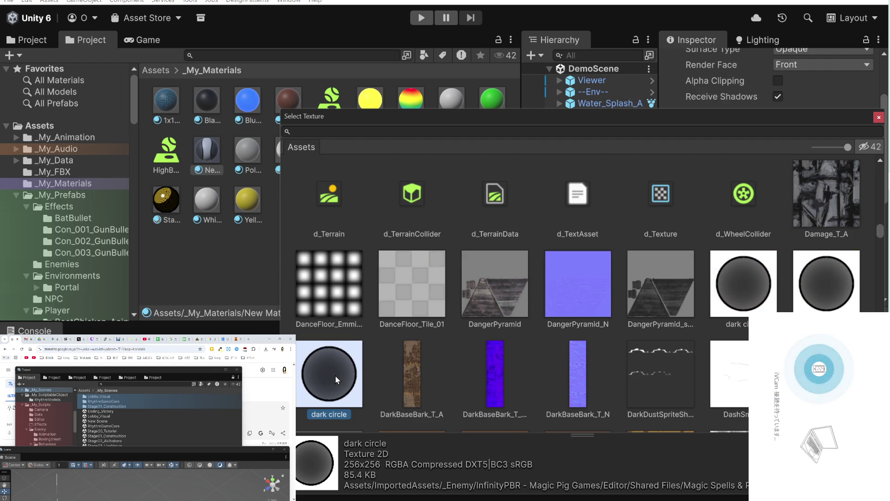
left_click(725, 288)
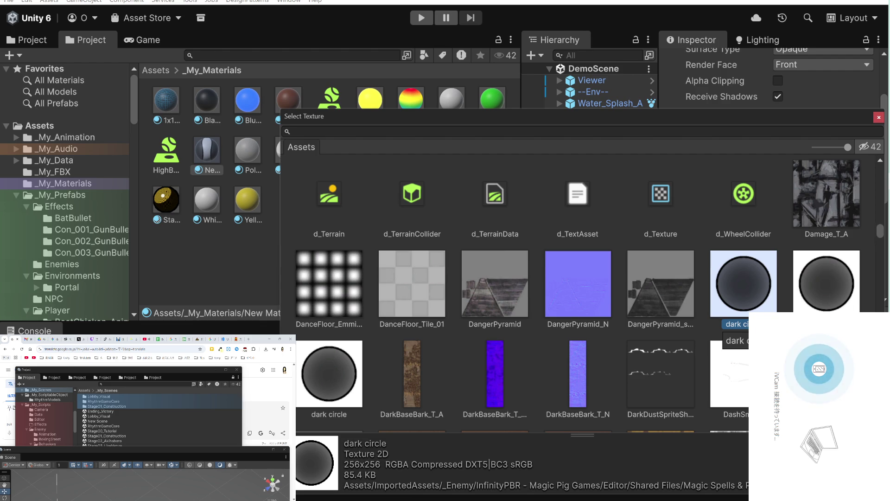
key("Right")
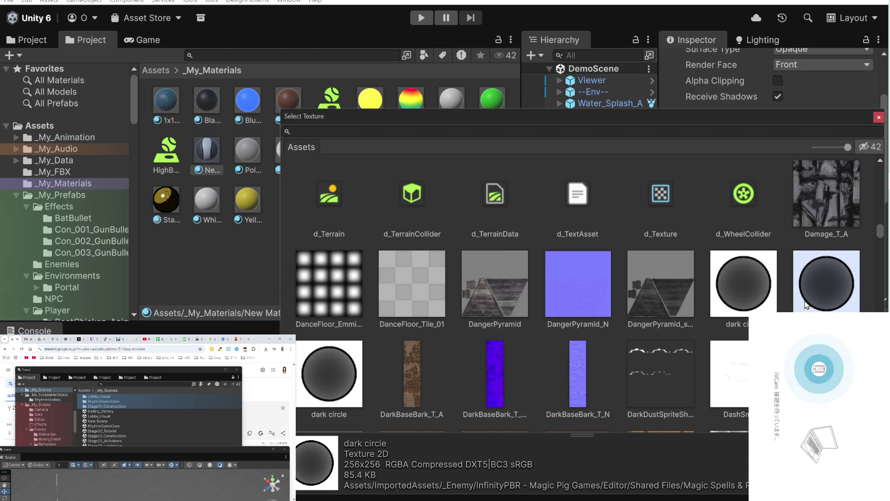
left_click(739, 325)
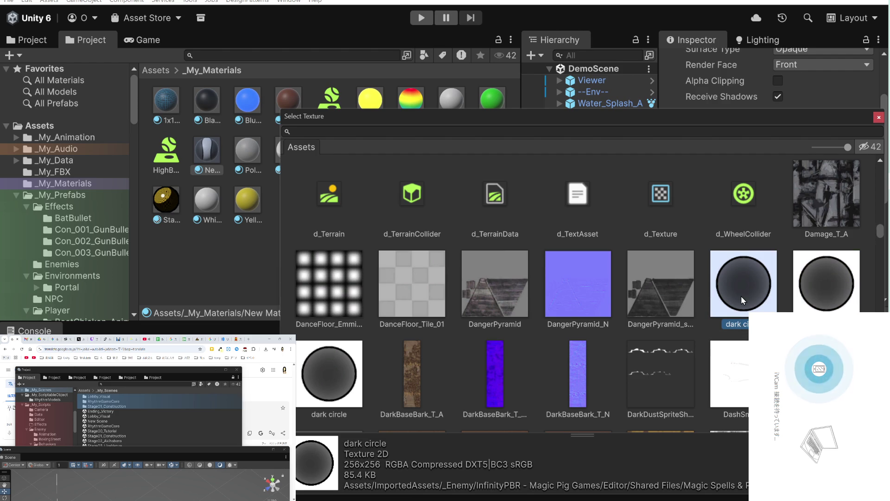
double_click(741, 296)
Locate the Base Map's dark circle texture in the Project window and open it in Photoshop.
left_click(690, 134)
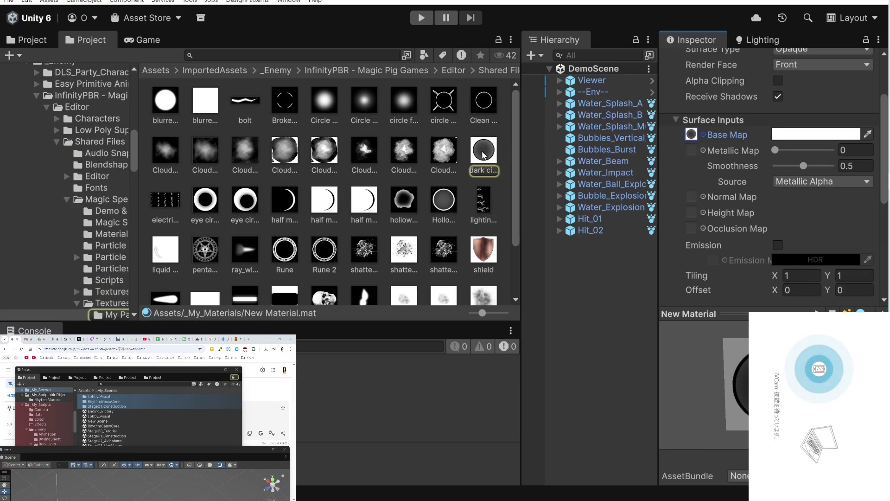
left_click(483, 155)
double_click(483, 154)
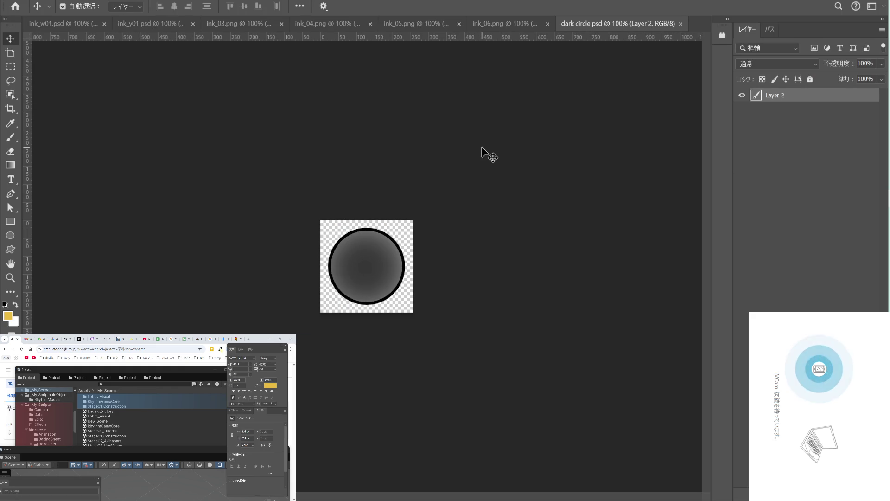
Zoom dark circle.psd to fit the window, then back out to inspect the circle.
key("ctrl+0")
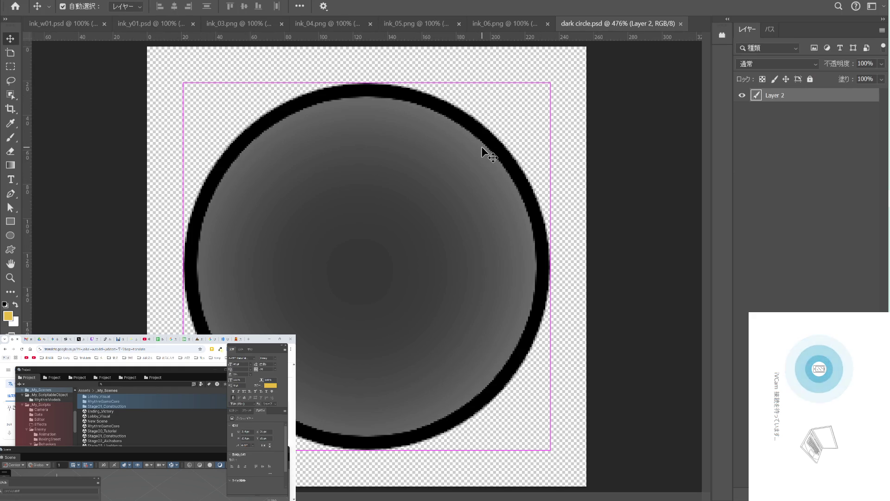
key("ctrl+minus")
key("ctrl+minus")
key("ctrl+minus")
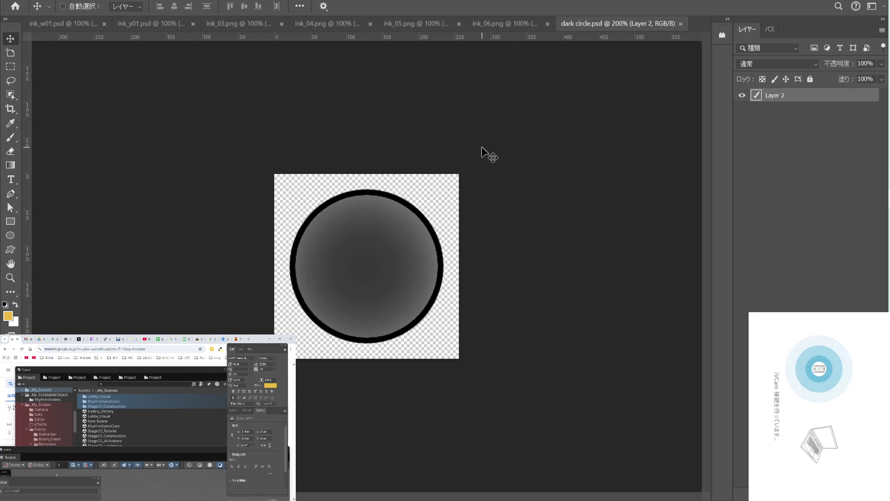
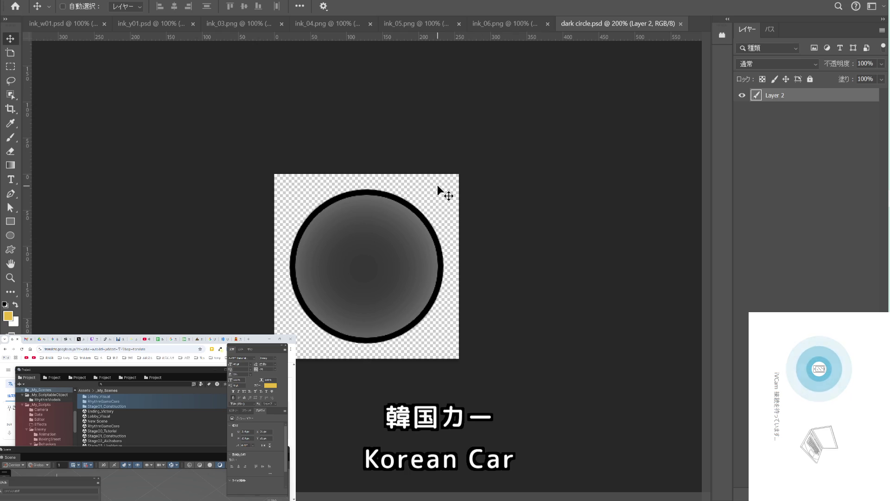
Set up a Save for Web export of ink_w01.psd with the PNG-24 preset to keep transparency.
left_click(83, 28)
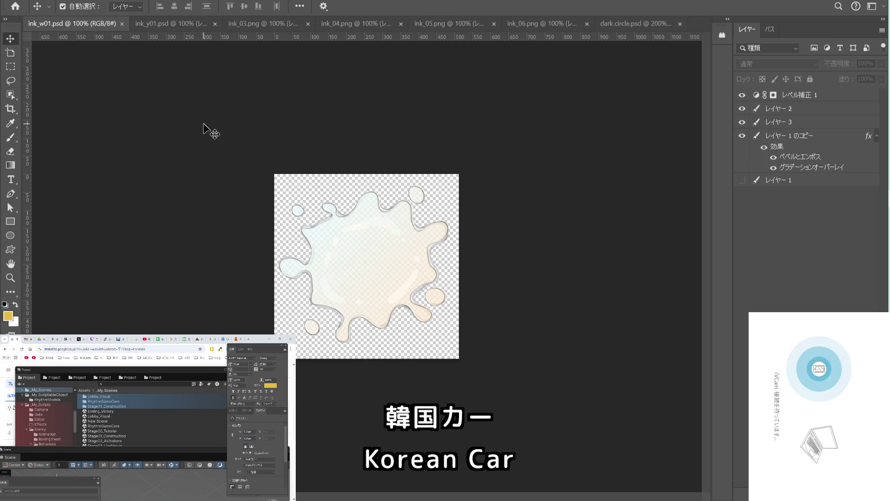
key("ctrl+alt+shift+s")
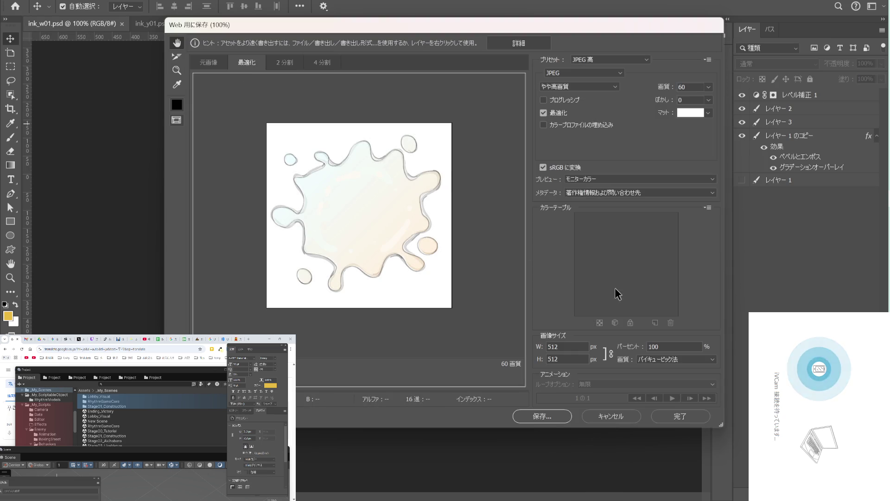
left_click(614, 58)
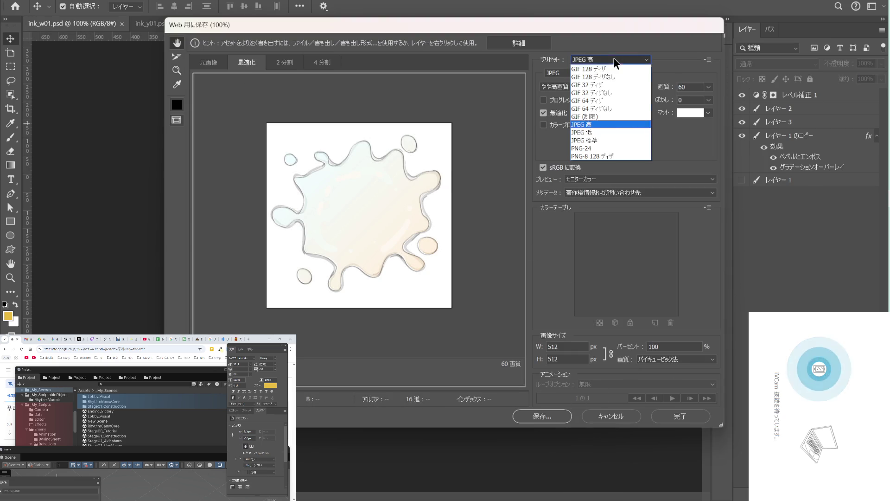
left_click(602, 147)
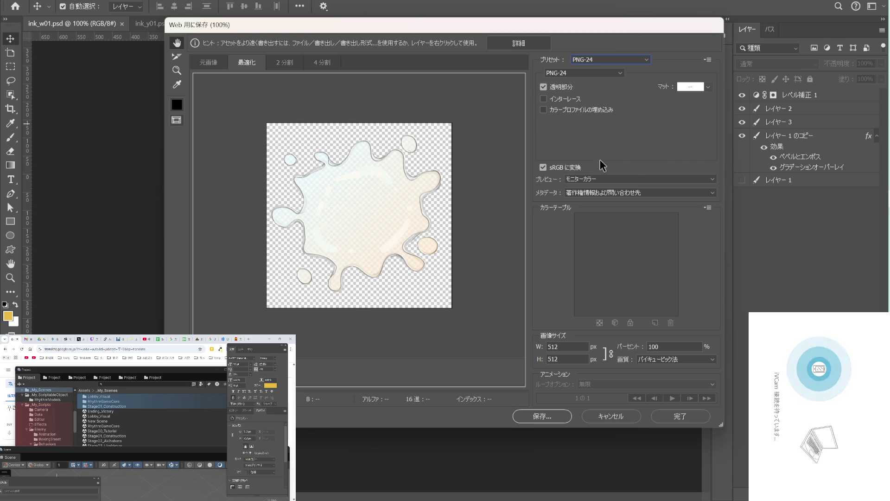
left_click(531, 416)
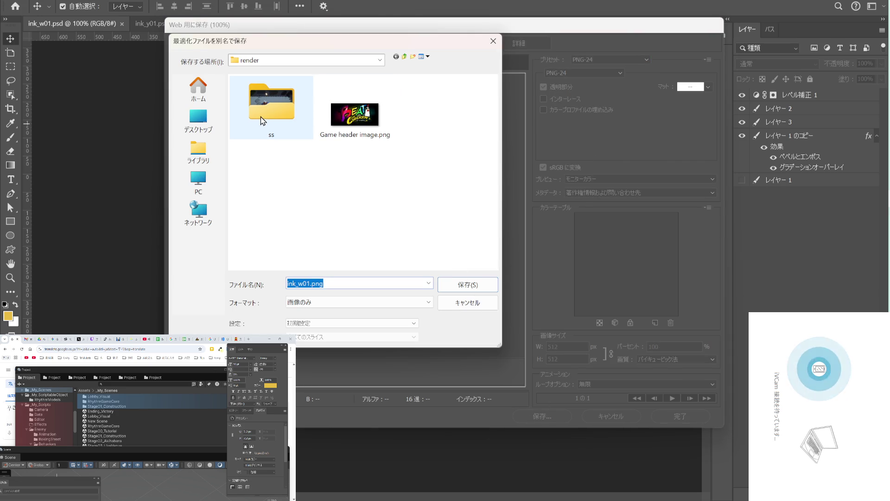
Navigate the save dialog up to Ps_BC, then into sozai and the 飛沫デカール folder.
left_click(395, 57)
left_click(405, 56)
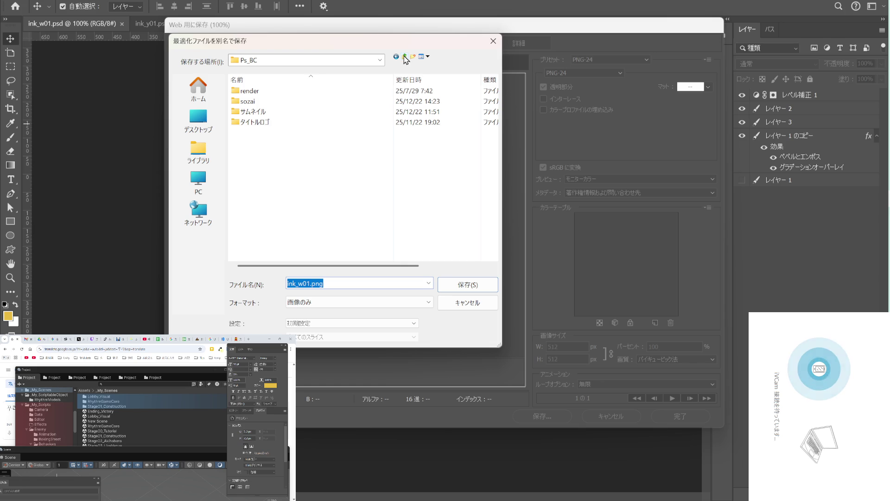
double_click(278, 102)
right_click(279, 146)
left_click(266, 100)
double_click(266, 100)
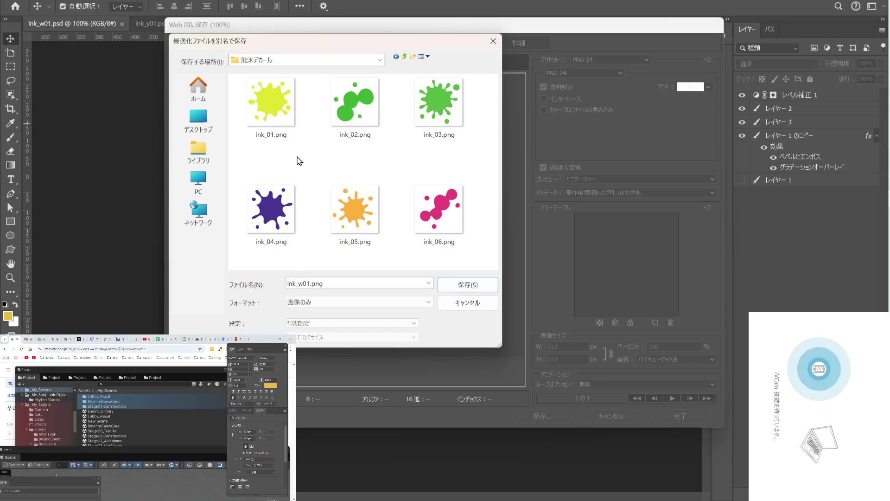
Create a new folder named render in 飛沫デカール and save ink_w01.png inside it.
right_click(476, 246)
mouse_move(479, 254)
key("Escape")
key("Escape")
left_click_drag(495, 190, 497, 244)
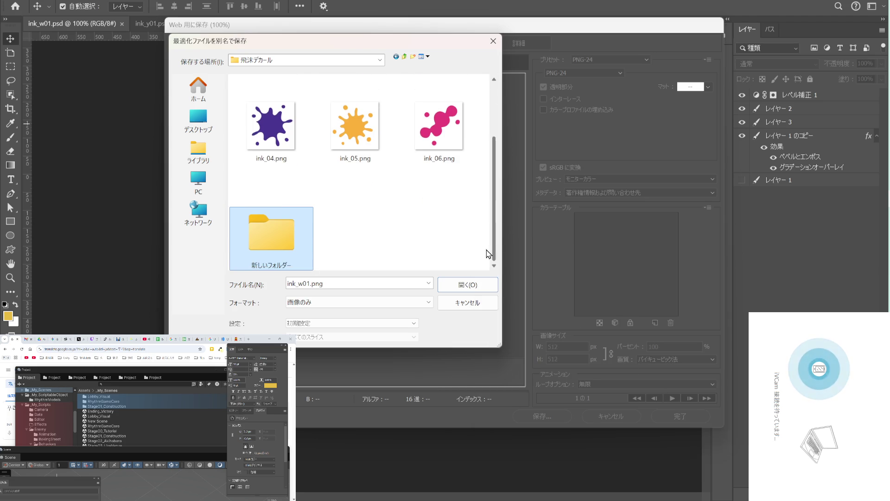
left_click(281, 264)
type("render")
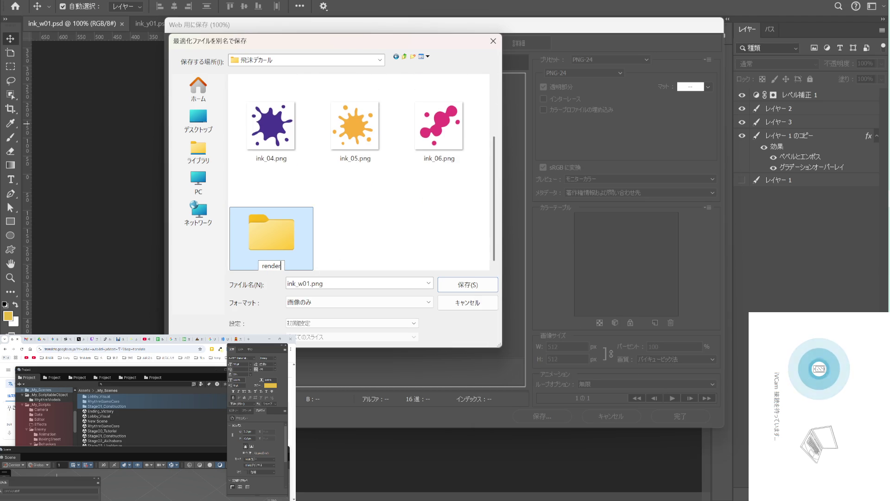
key("Return")
double_click(282, 263)
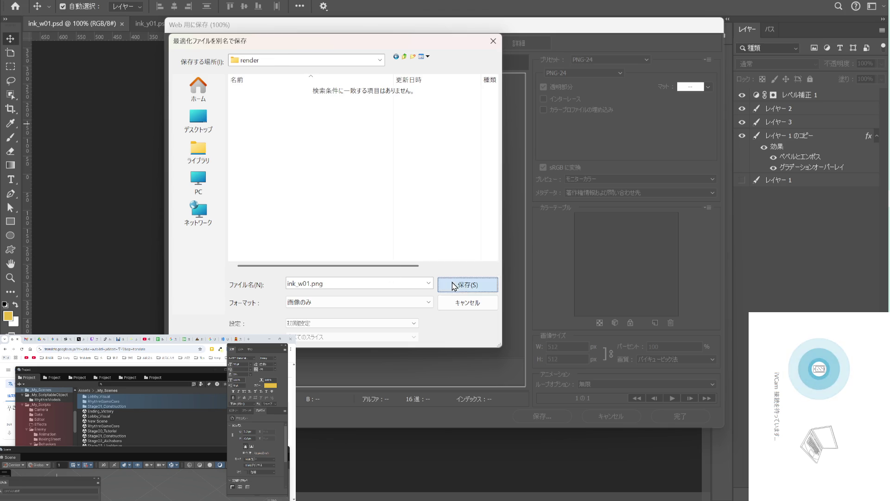
left_click(464, 284)
Export the yellow splash ink_y01.psd as PNG-24 ink_y01.png into the render folder.
left_click(182, 25)
key("ctrl+alt+shift+s")
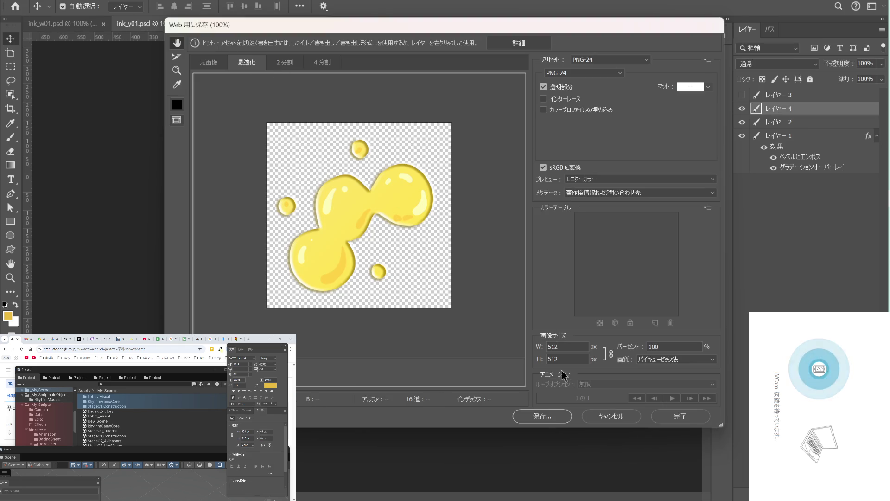
left_click(545, 415)
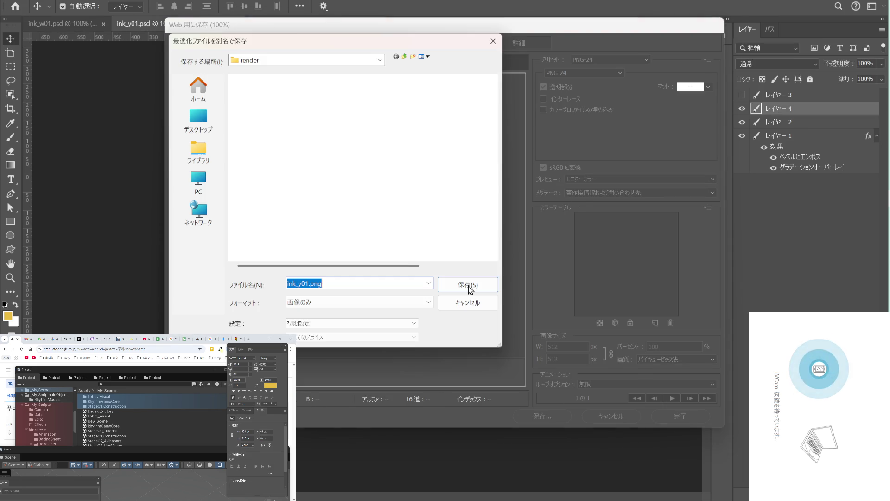
left_click(467, 285)
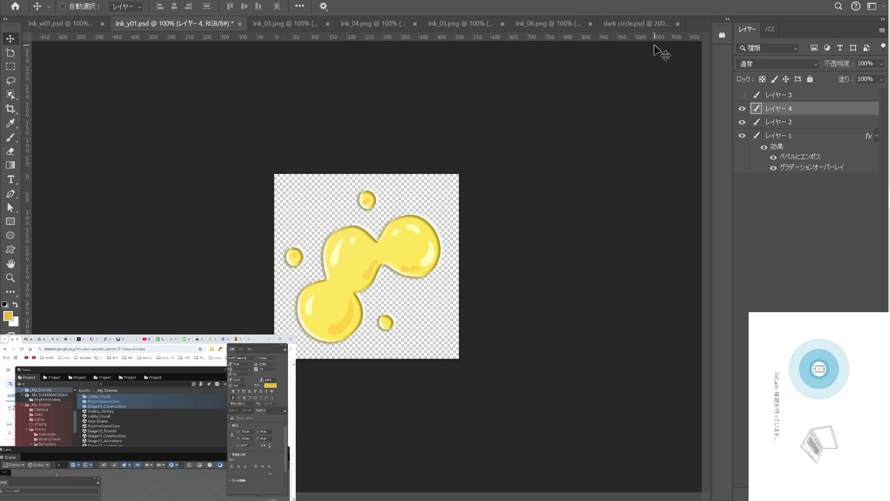
Export the dark circle document as PNG-24 dark-circle.png into the render folder.
left_click(643, 22)
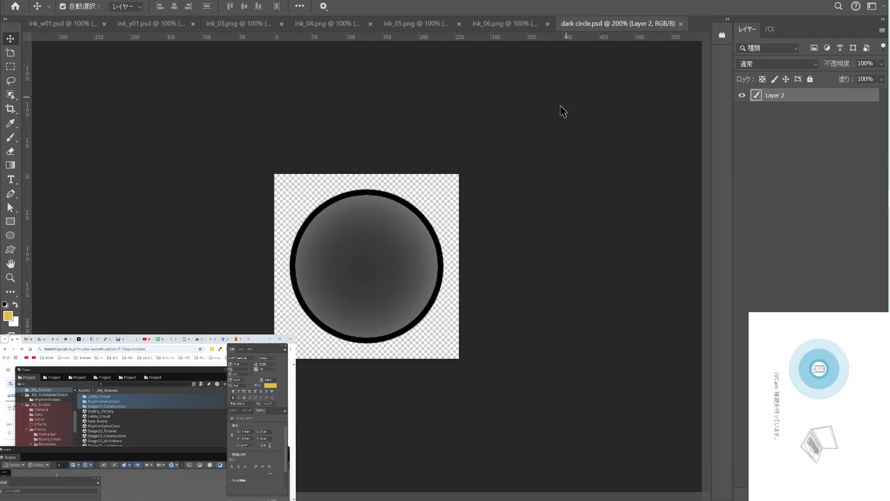
key("ctrl+alt+shift+s")
left_click(546, 415)
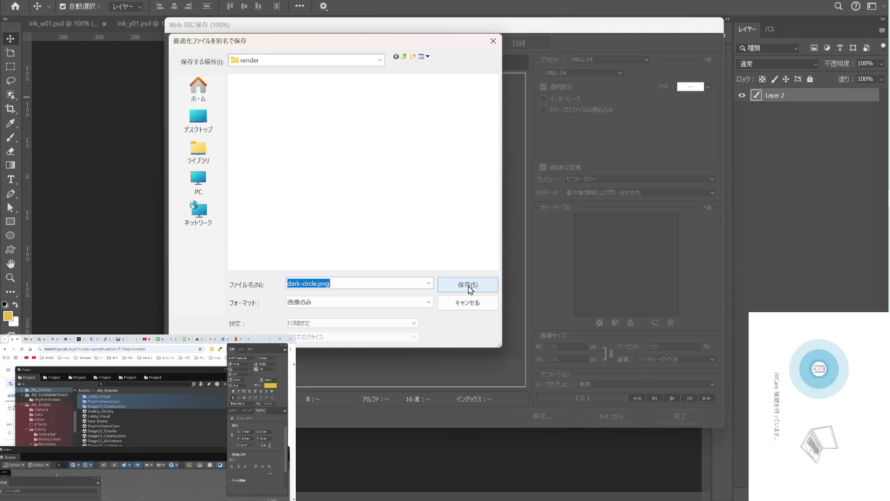
left_click(467, 284)
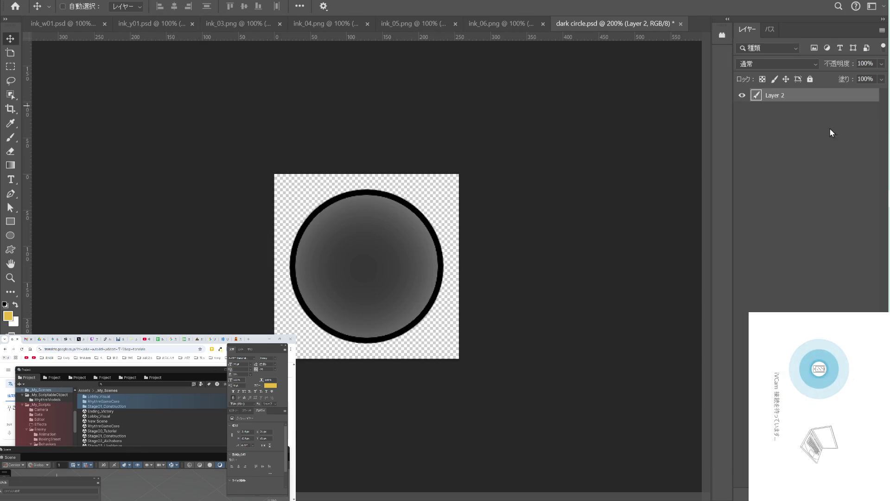
key("alt+Tab")
key("alt+Tab")
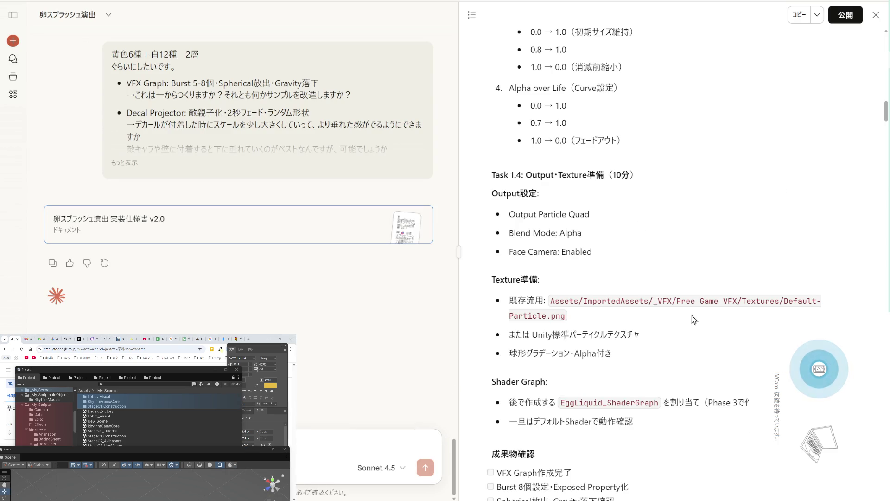
Scroll the spec up to the Phase 1 heading, briefly selecting and deselecting it.
scroll(733, 251, "up", 10)
scroll(732, 252, "up", 5)
scroll(732, 251, "up", 3)
scroll(732, 252, "up", 4)
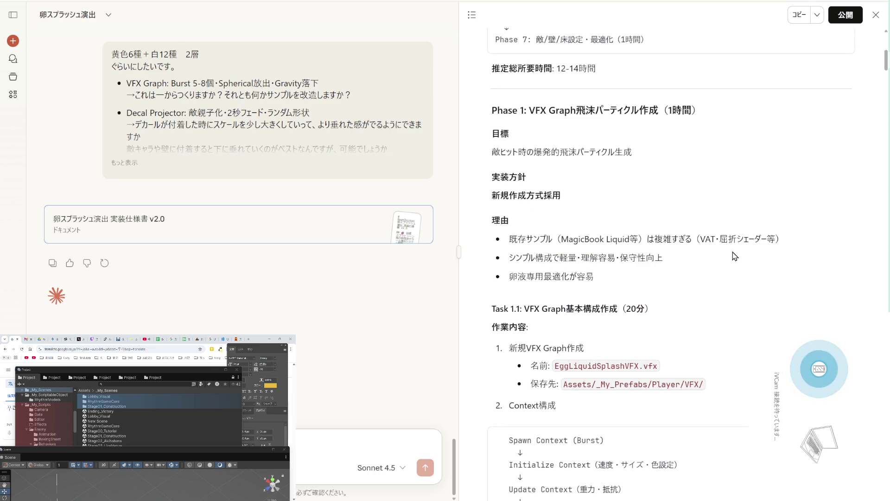
scroll(732, 252, "up", 2)
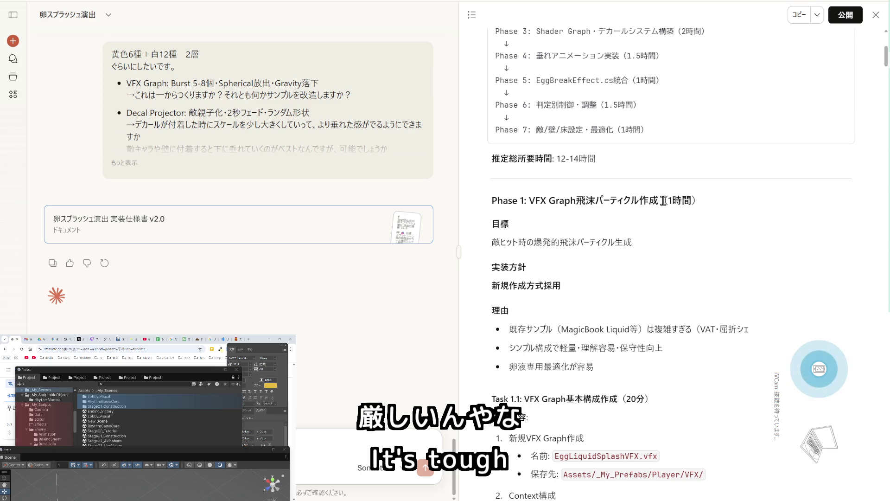
left_click_drag(660, 200, 491, 200)
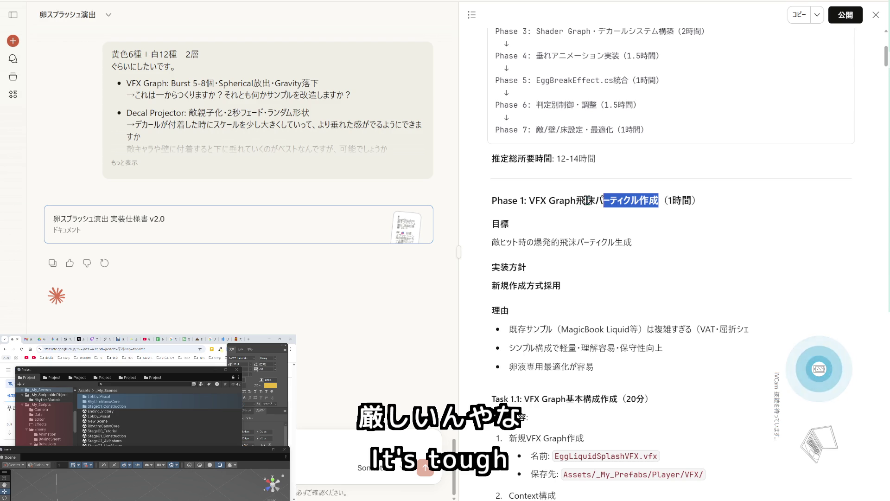
left_click(491, 200)
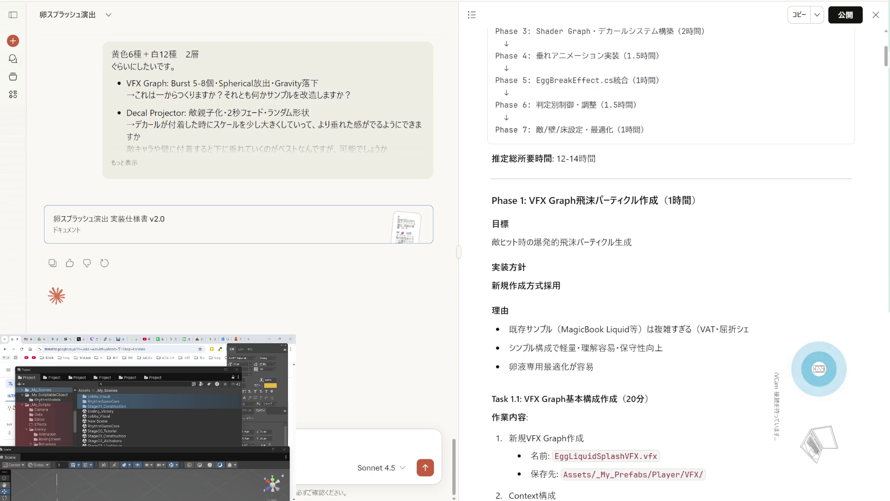
Scroll down through Phase 1 to Task 1.4's Output and Texture準備 section.
scroll(623, 342, "down", 4)
scroll(623, 342, "down", 8)
scroll(624, 342, "down", 6)
scroll(624, 342, "down", 7)
scroll(631, 330, "down", 3)
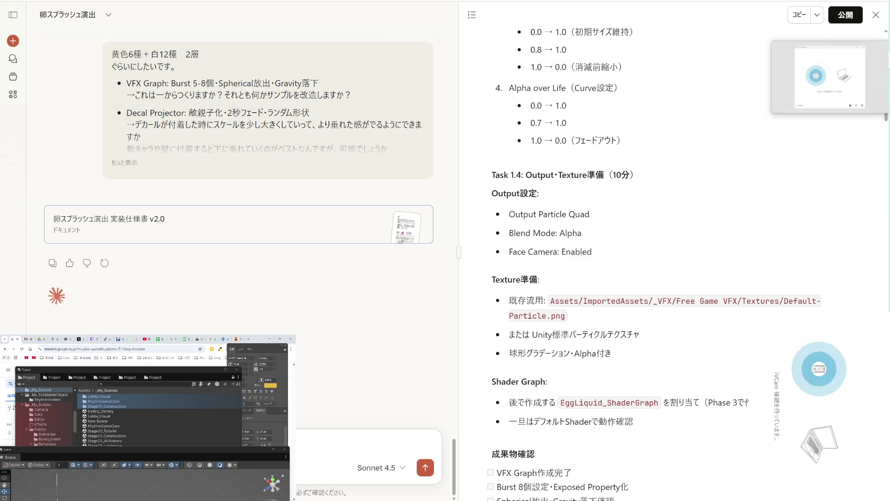
left_click(802, 176)
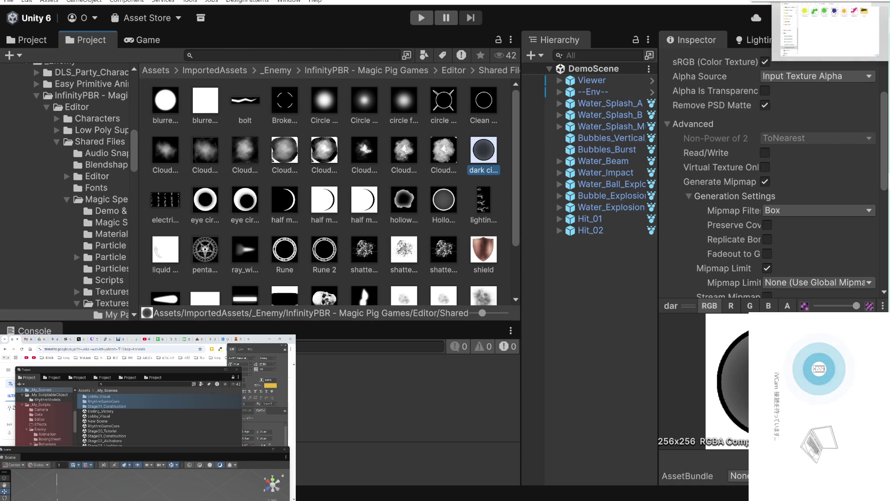
Scroll through the Shared Files texture grid in Unity, checking the dark circle texture.
scroll(454, 238, "down", 3)
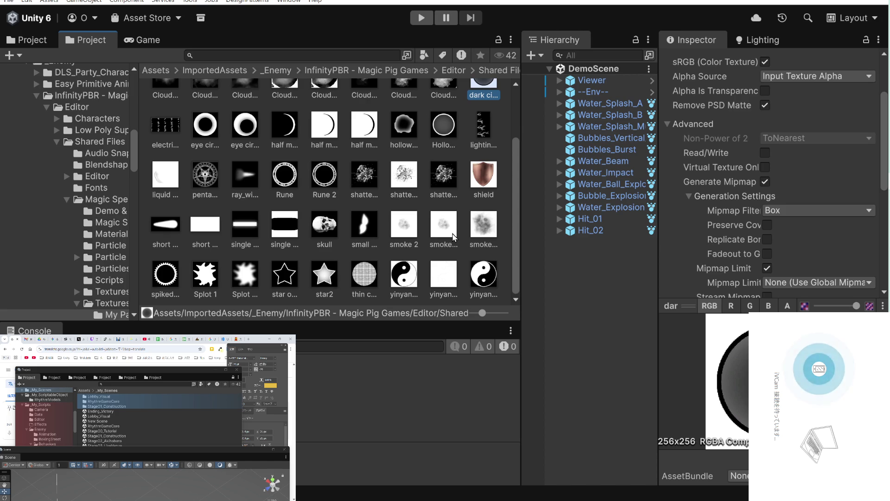
scroll(454, 237, "up", 1)
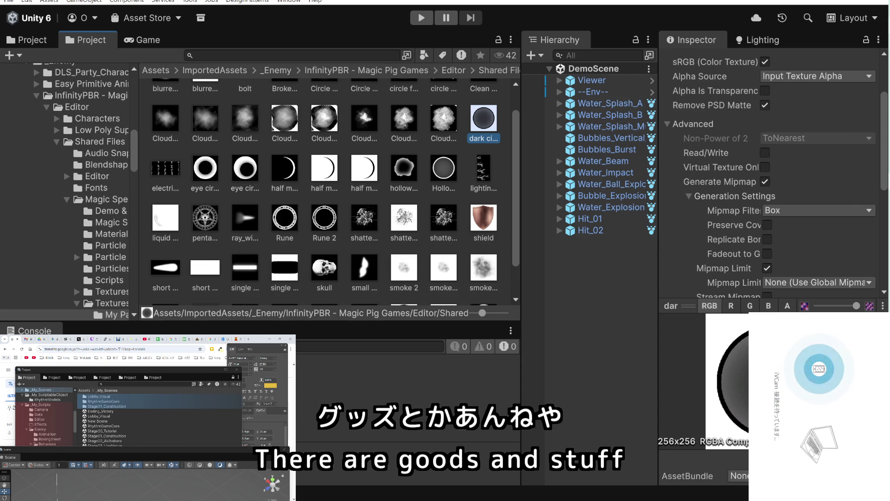
key("alt+Tab")
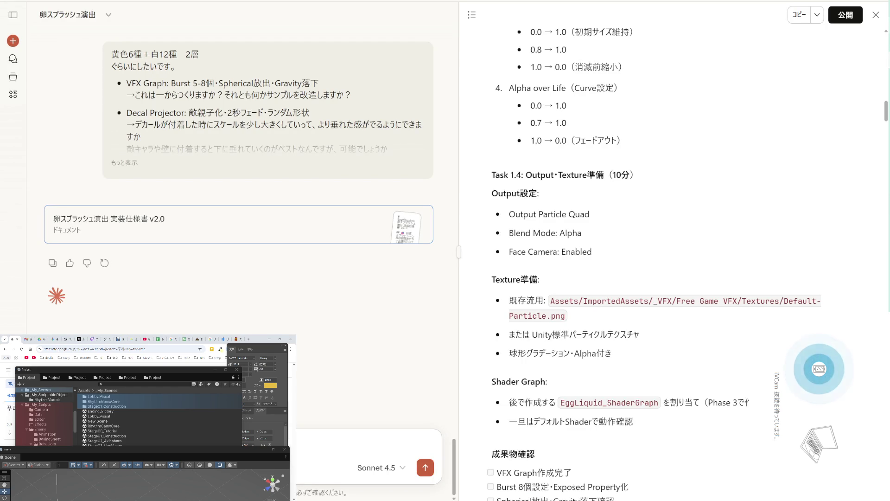
Attach the dark circle PNG and send a Japanese question asking if this texture suits 水滴 splashes.
double_click(226, 402)
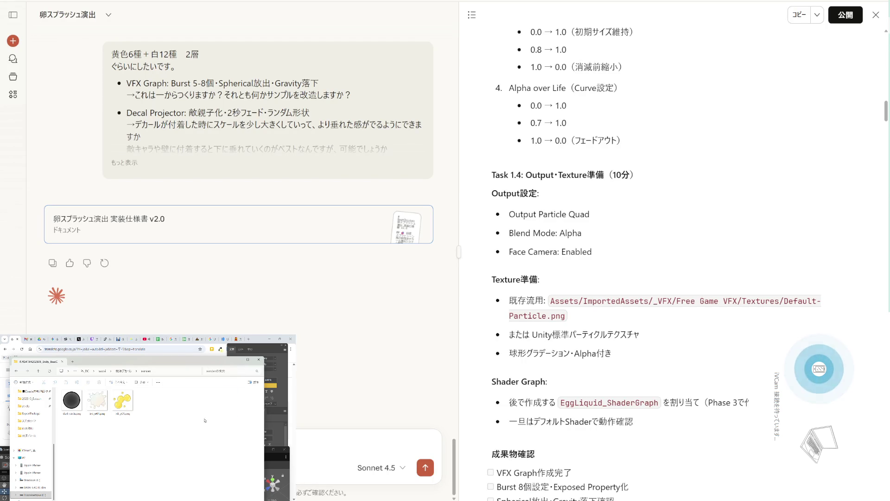
left_click_drag(72, 399, 445, 250)
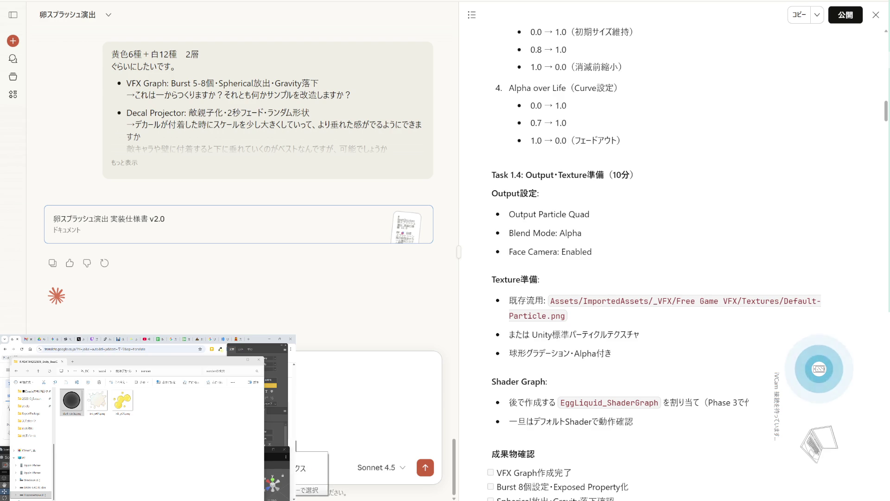
type("tekusuchaha")
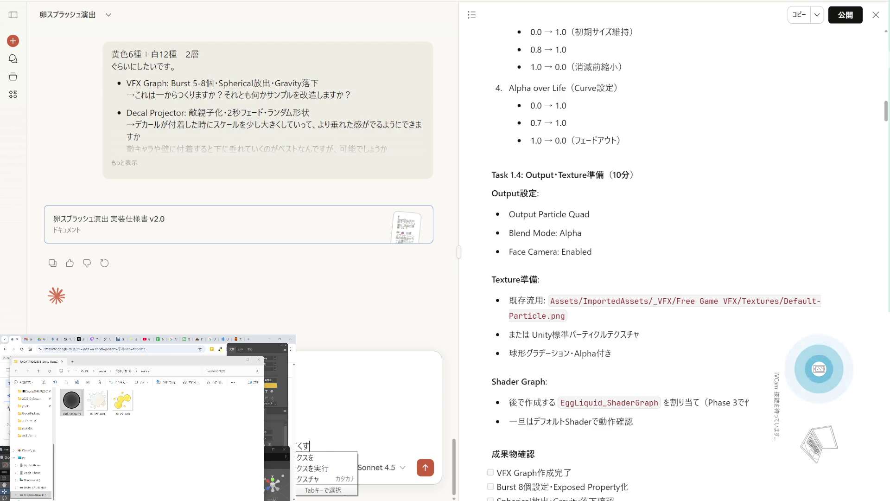
type("konnak")
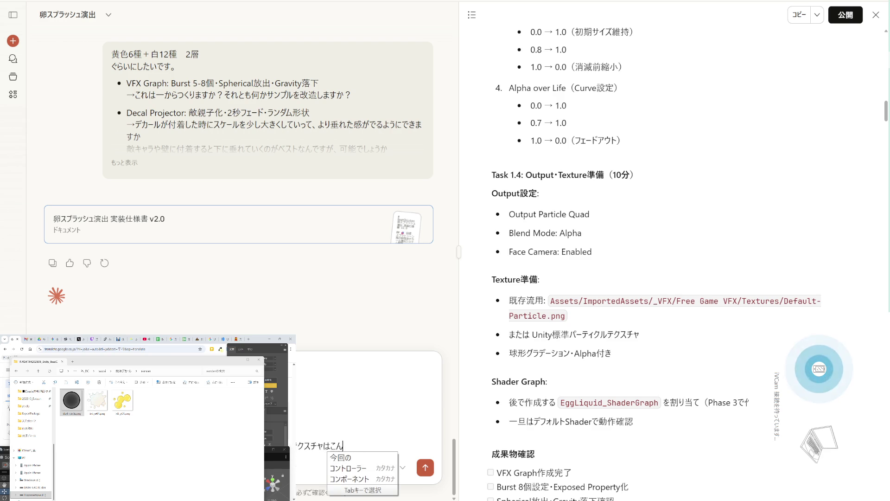
type("anji")
key("space")
type("deiidesuka")
key("Return")
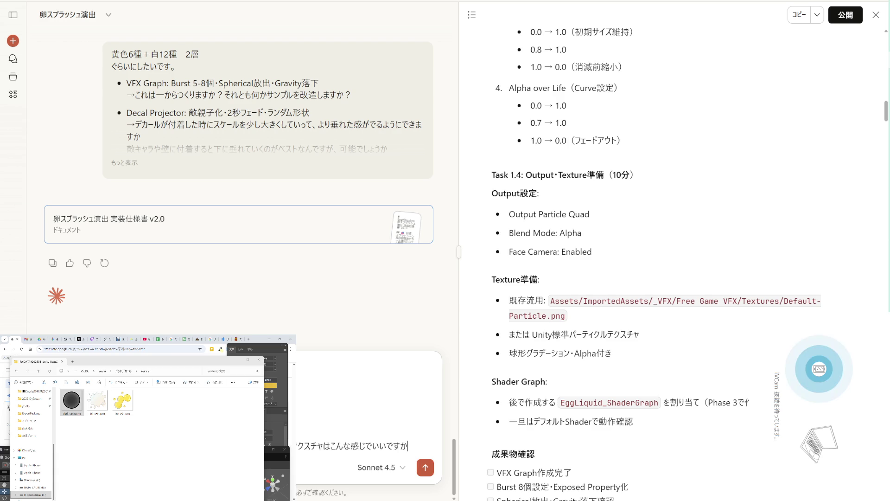
type("?")
key("Return")
type("s")
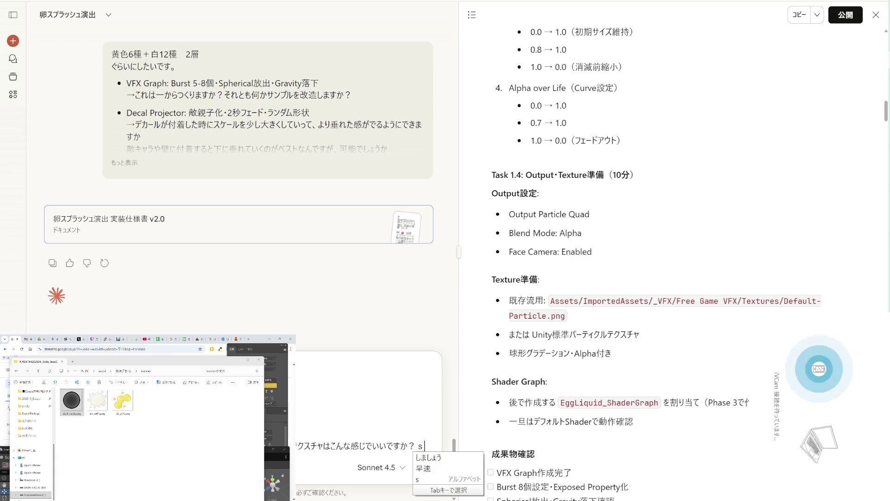
type("uiteki")
key("space")
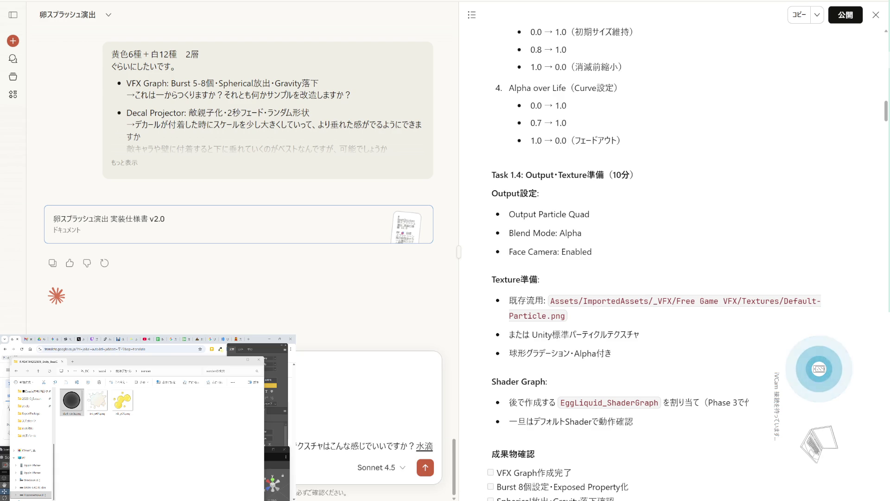
key("Return")
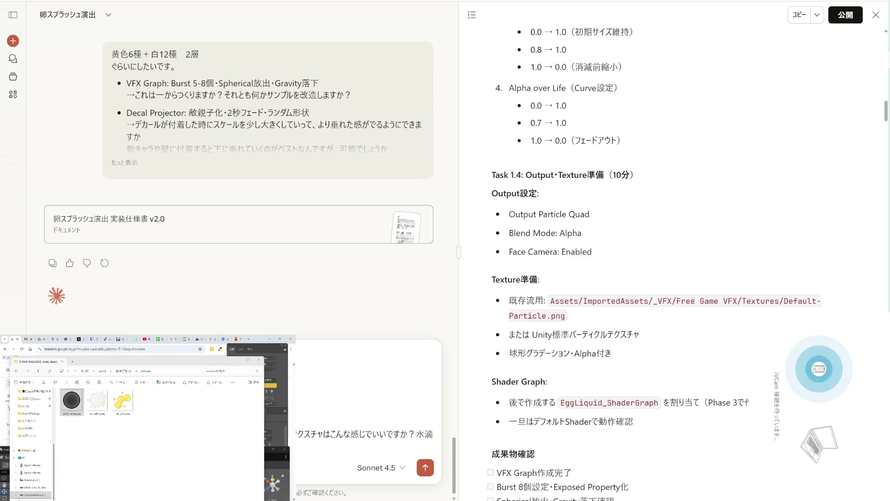
key("Return")
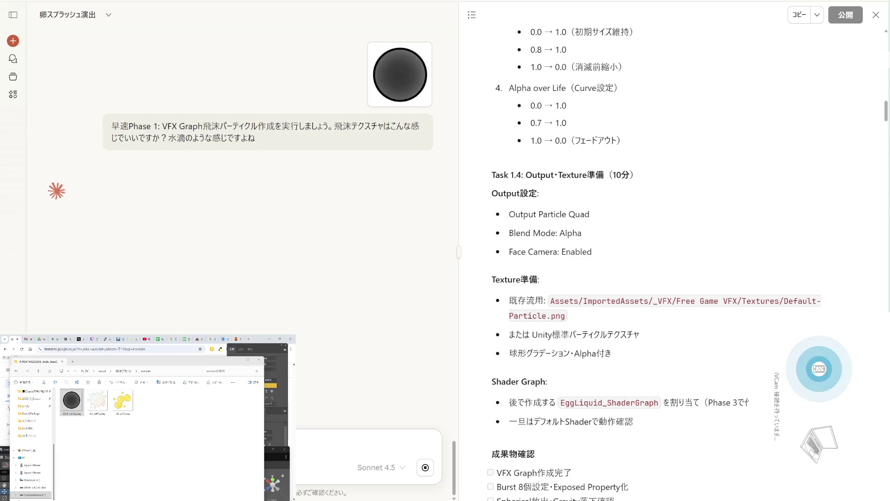
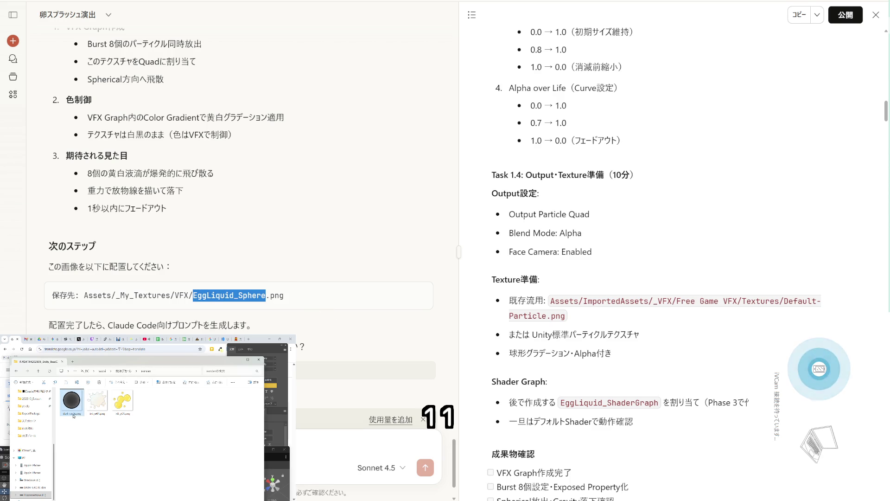
Rename the dark_circle.png file in Explorer to EggLiquid_Sphere.png.
key("F2")
type("EggLiquid_Sphere")
key("Return")
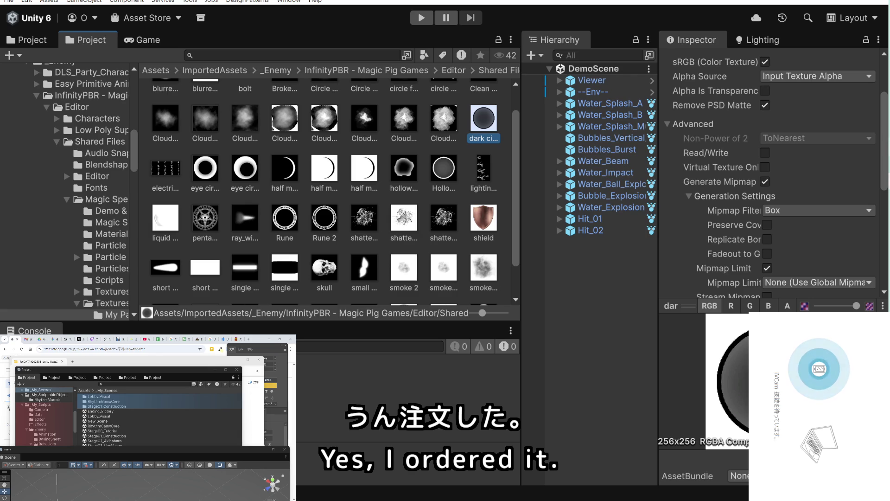
Show Unity's _My_Textures folder and select VFX in Claude's save path.
scroll(65, 119, "down", 10)
scroll(67, 113, "down", 5)
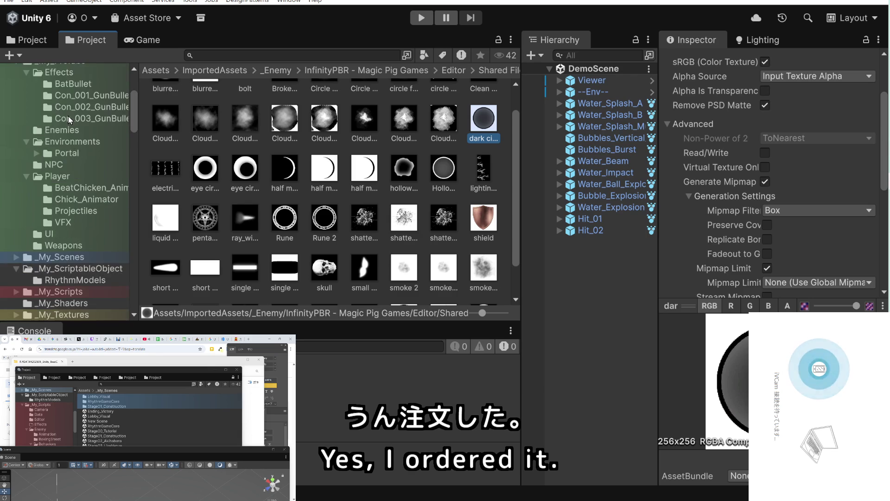
scroll(84, 174, "down", 5)
left_click(68, 229)
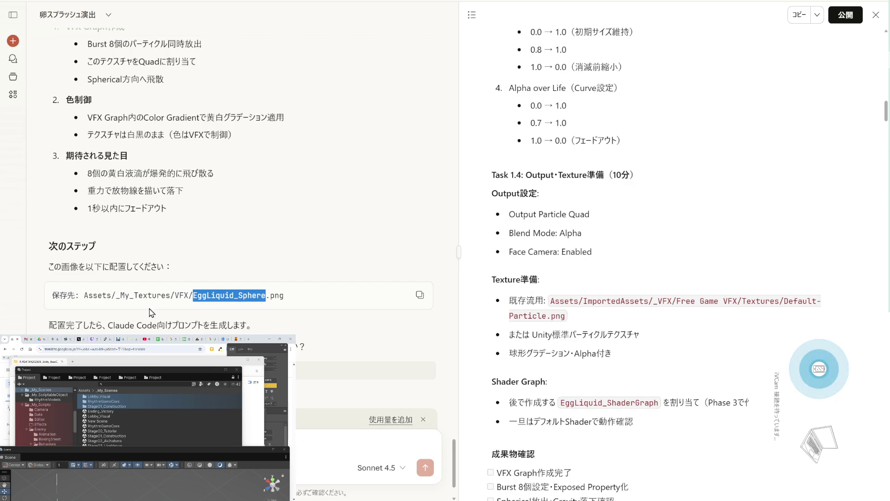
left_click_drag(188, 294, 177, 295)
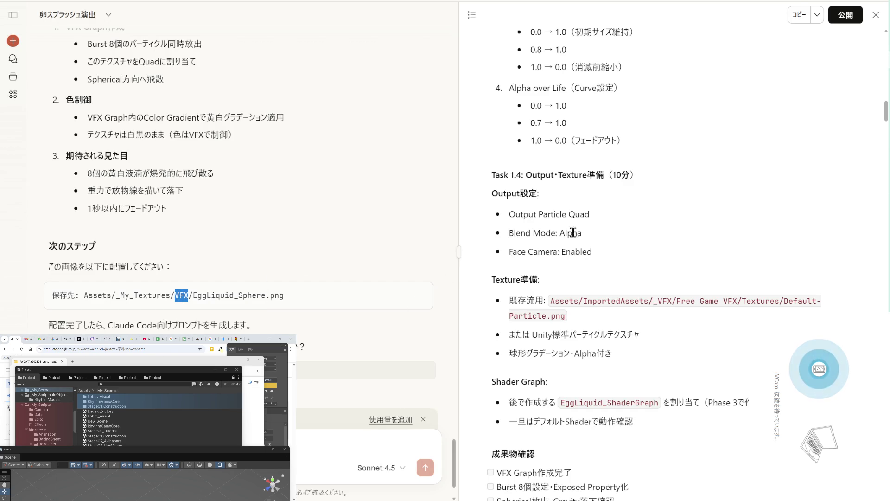
key("alt+Tab")
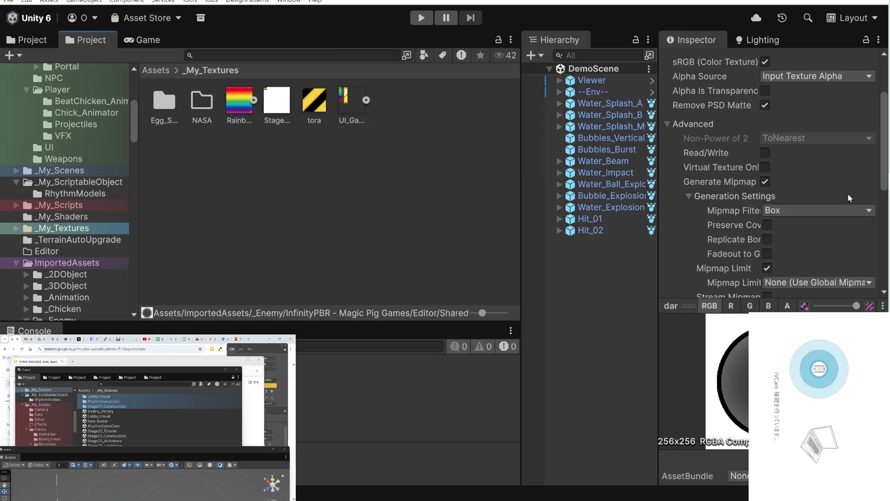
Create a folder named VFX inside _My_Textures and open it.
right_click(306, 189)
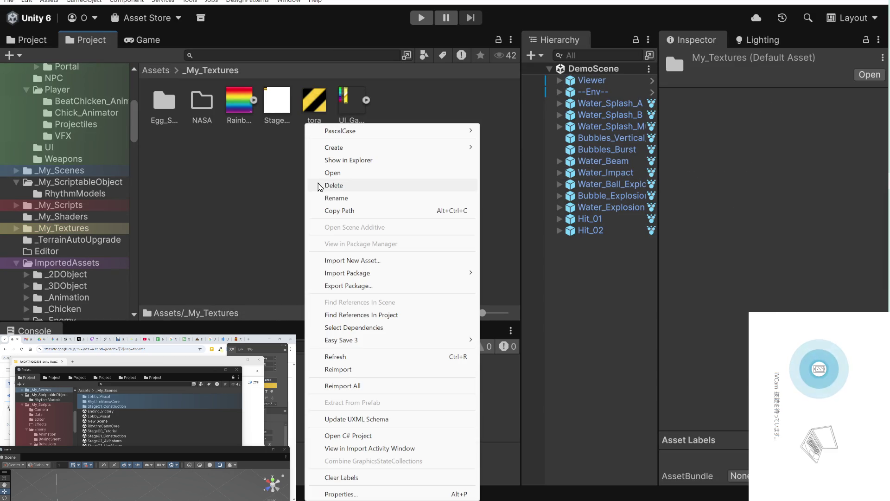
mouse_move(355, 149)
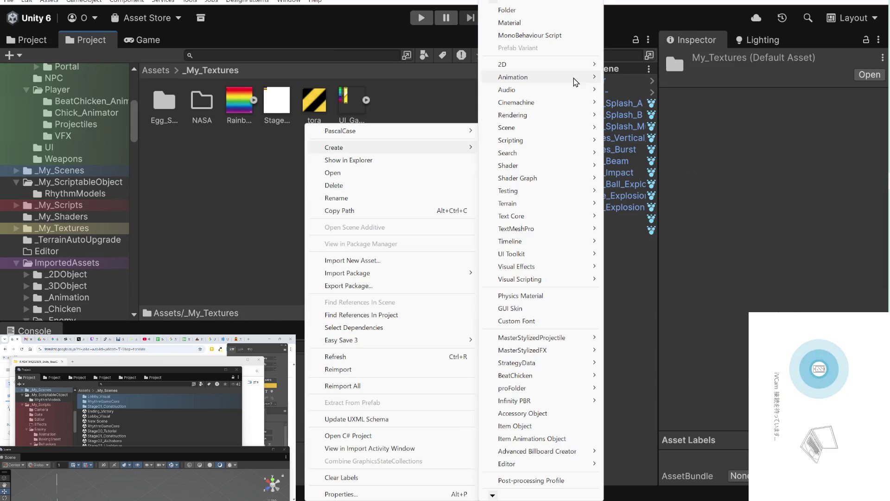
mouse_move(577, 64)
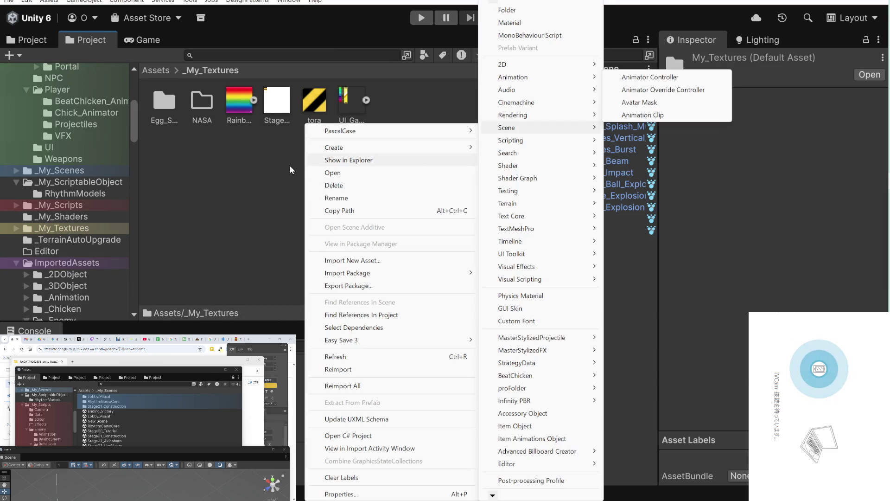
left_click(262, 171)
right_click(242, 163)
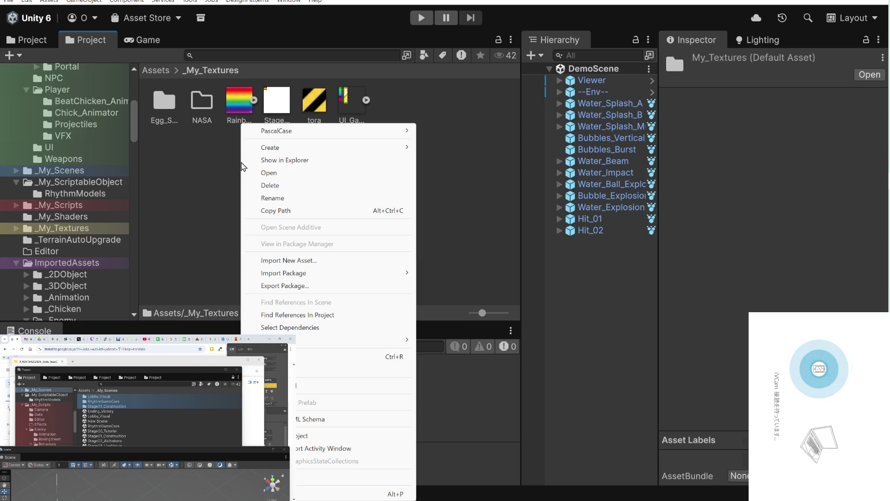
mouse_move(288, 148)
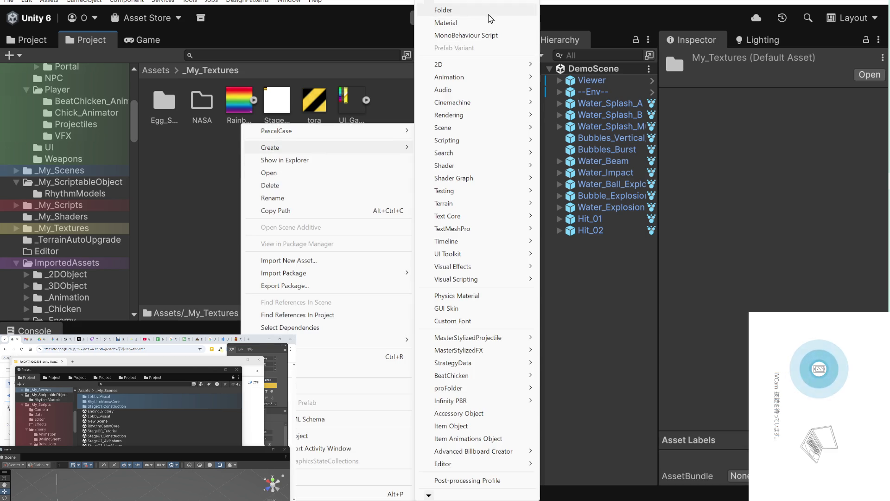
left_click(490, 11)
type("VFX")
key("Return")
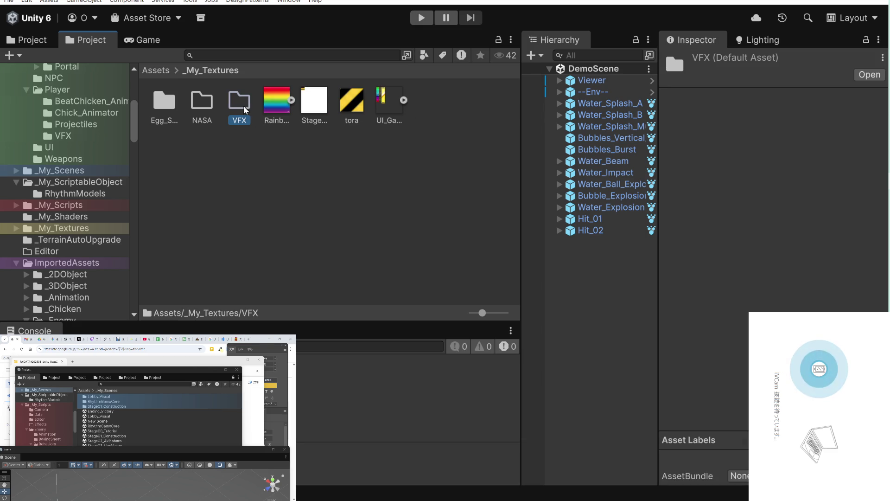
double_click(245, 109)
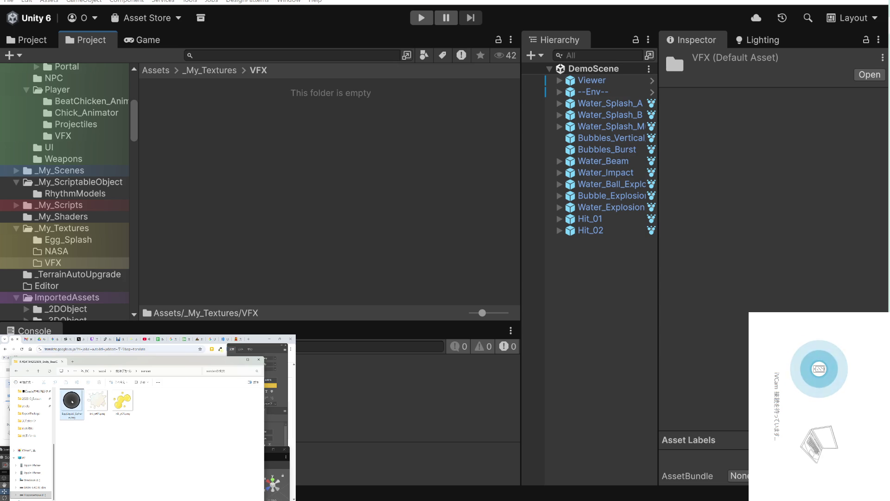
Import EggLiquid_Sphere into VFX, then delete the original image from the Explorer folder.
left_click_drag(72, 401, 211, 192)
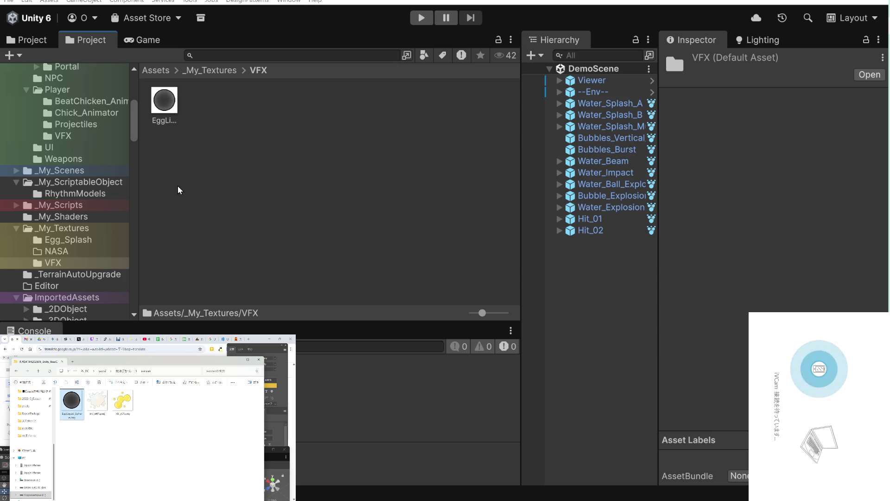
left_click_drag(80, 443, 72, 410)
right_click(71, 407)
left_click(93, 484)
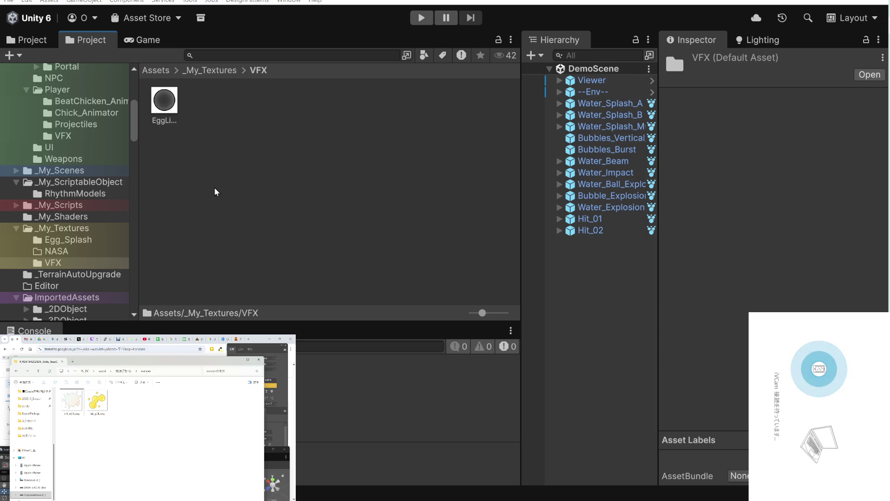
left_click(204, 191)
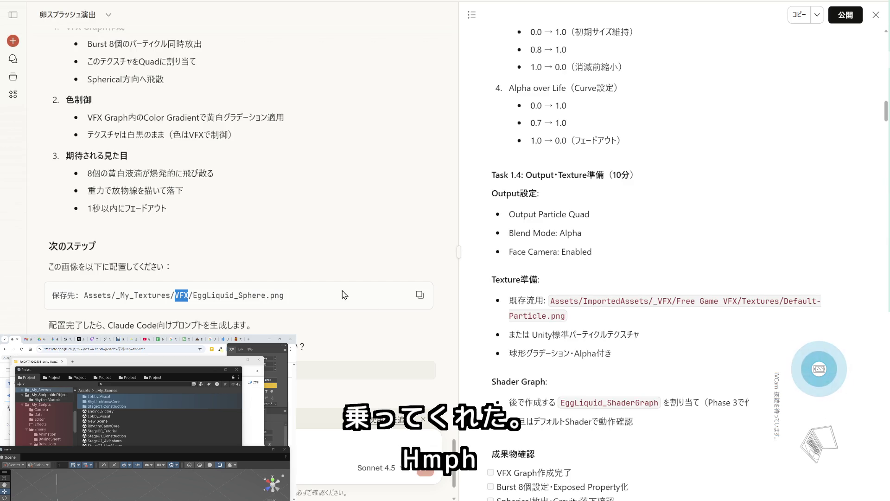
Reply OK to Claude to approve starting the Phase 1 splash-particle prompt.
scroll(344, 295, "down", 2)
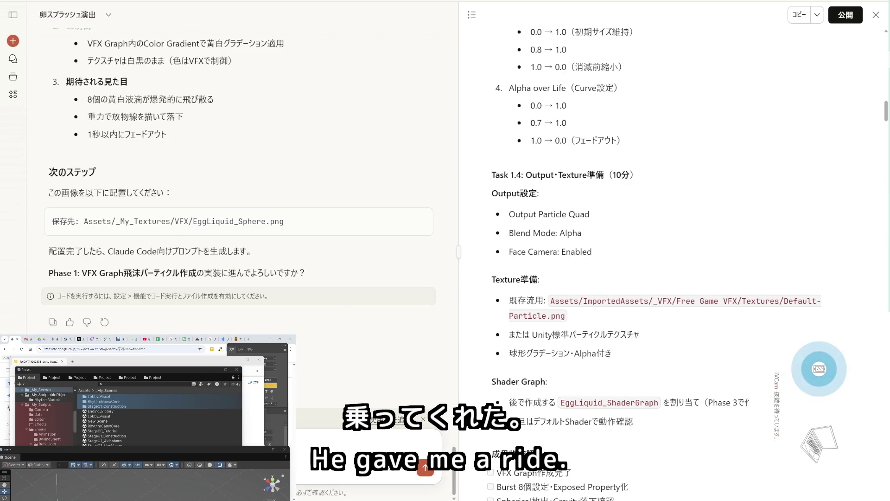
key("Return")
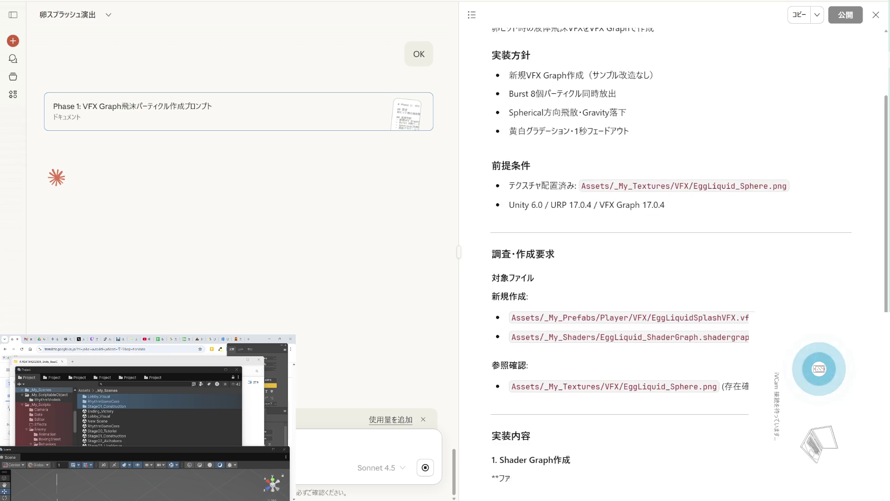
Scroll the Phase 1 prompt document down through 技術制約 to 完了確認 and 注意事項.
scroll(701, 275, "up", 2)
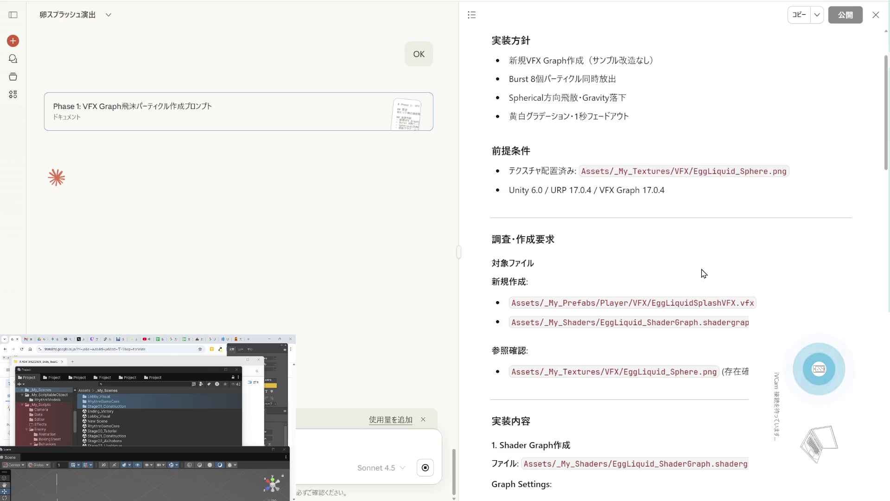
scroll(703, 273, "down", 2)
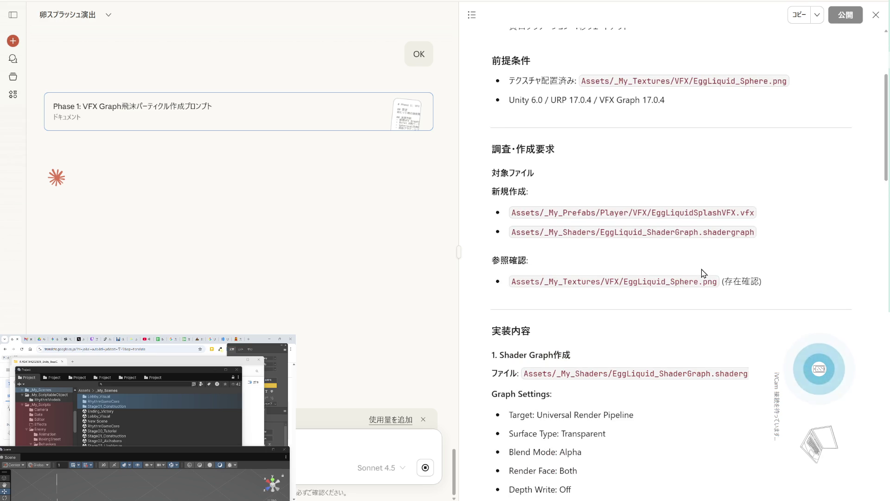
scroll(702, 273, "down", 3)
scroll(702, 274, "down", 1)
scroll(702, 273, "down", 2)
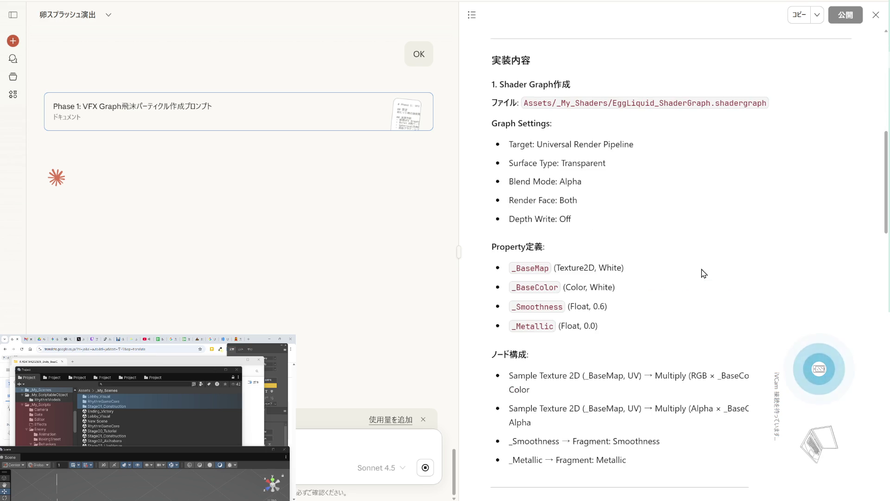
scroll(704, 273, "down", 2)
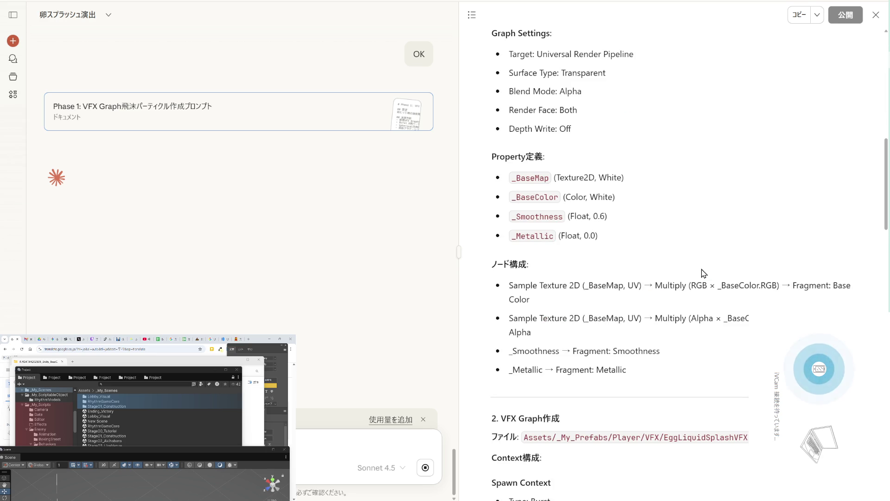
scroll(703, 273, "down", 2)
scroll(703, 274, "down", 3)
scroll(703, 273, "down", 4)
scroll(703, 273, "down", 4)
scroll(703, 273, "down", 6)
scroll(703, 273, "down", 6)
scroll(703, 274, "down", 2)
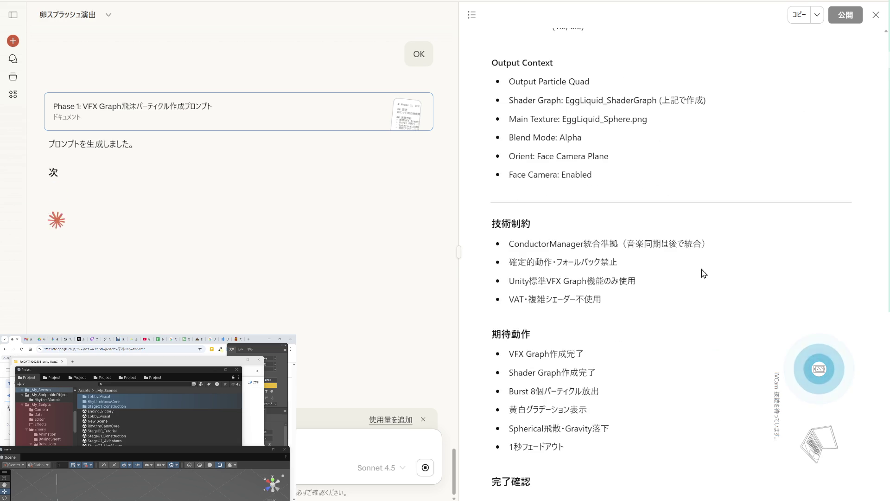
scroll(703, 273, "down", 4)
scroll(704, 273, "down", 3)
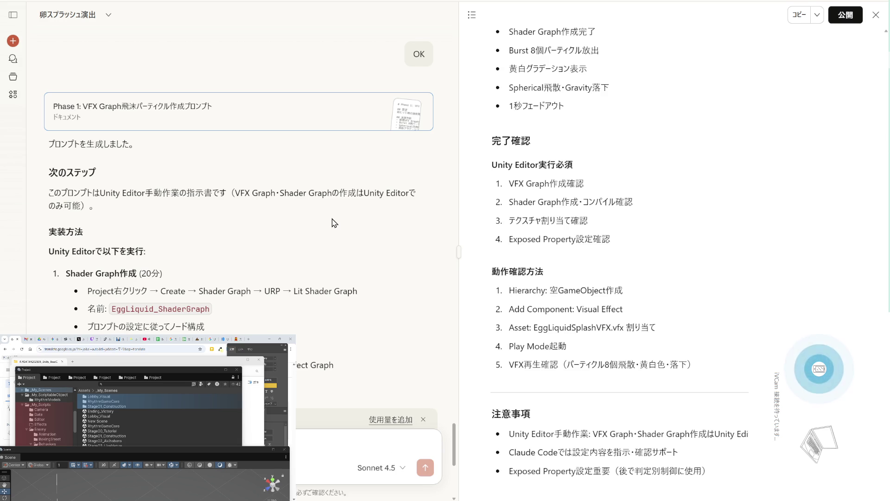
scroll(334, 223, "down", 4)
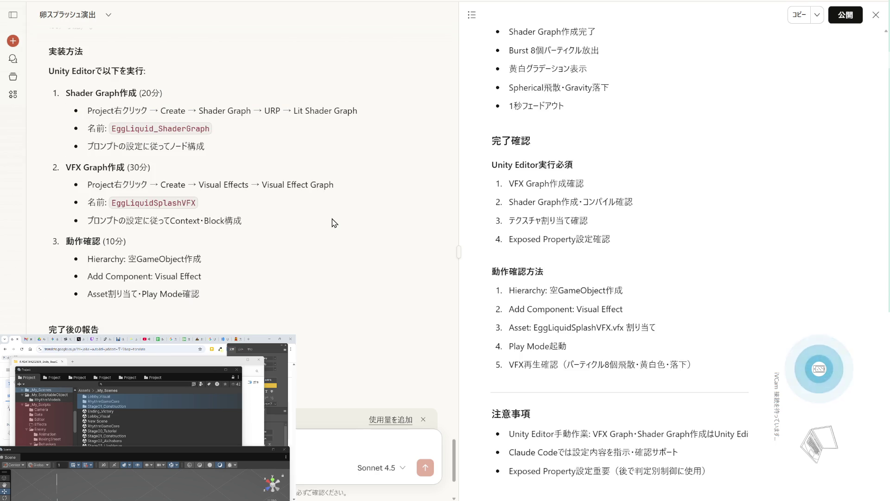
scroll(333, 222, "down", 2)
scroll(698, 267, "up", 8)
scroll(698, 266, "up", 10)
scroll(695, 264, "up", 10)
scroll(693, 260, "up", 10)
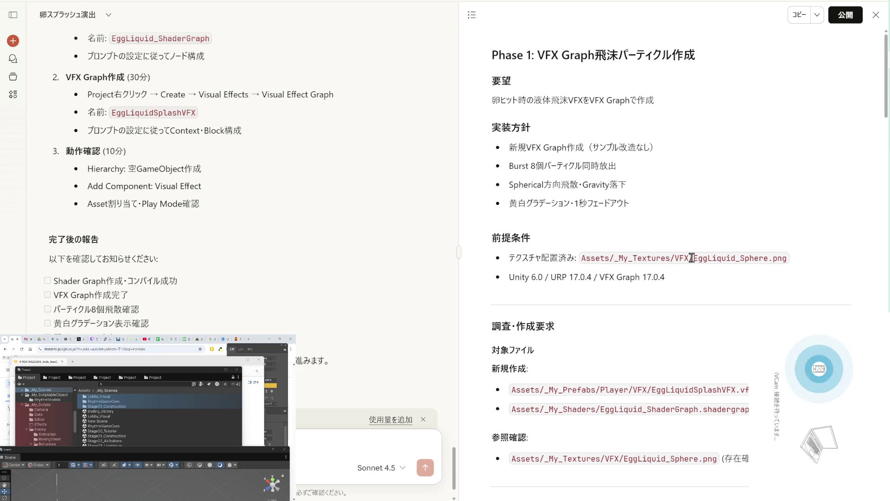
scroll(691, 258, "down", 6)
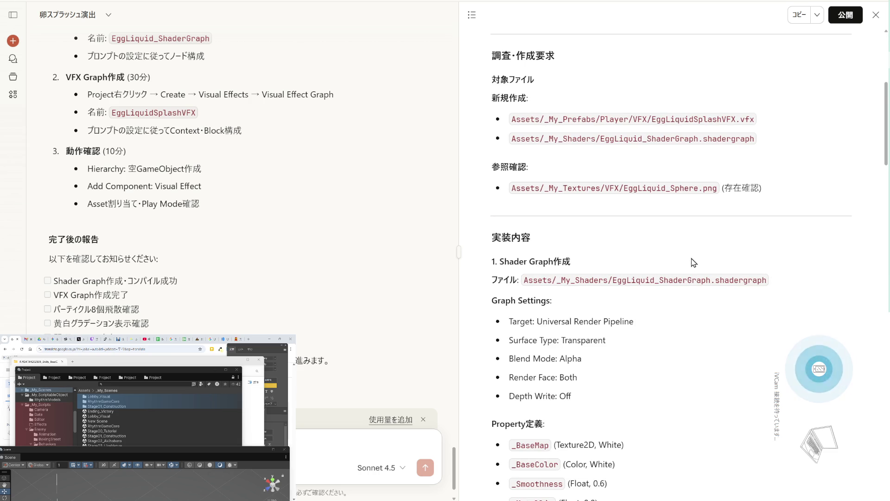
scroll(356, 206, "up", 6)
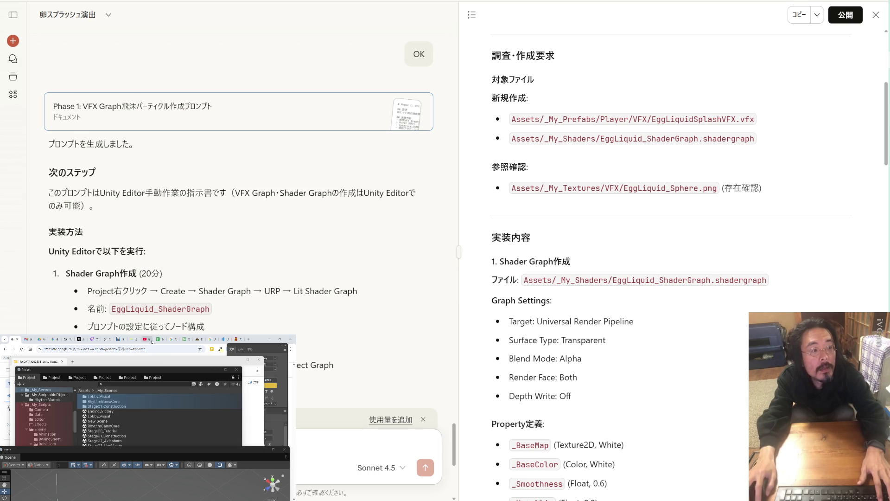
left_click(96, 338)
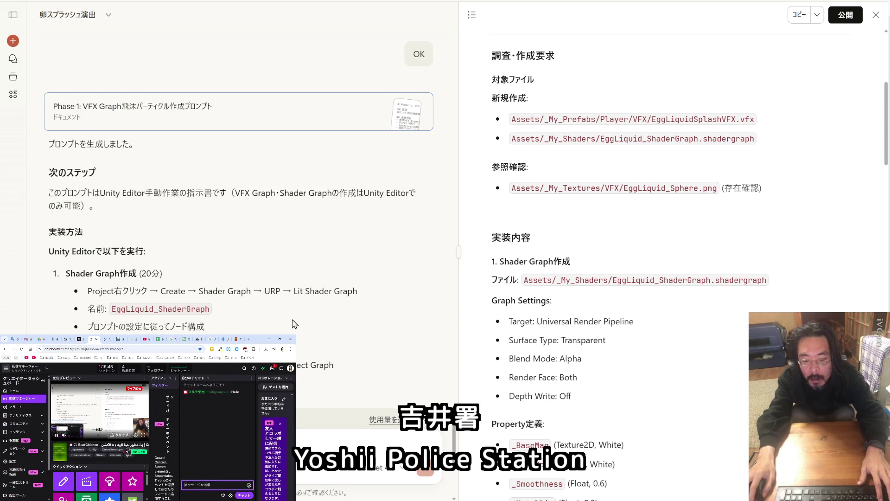
Select _My_Shaders in the artifact's .shadergraph path and bring Unity back to the front.
scroll(294, 324, "down", 2)
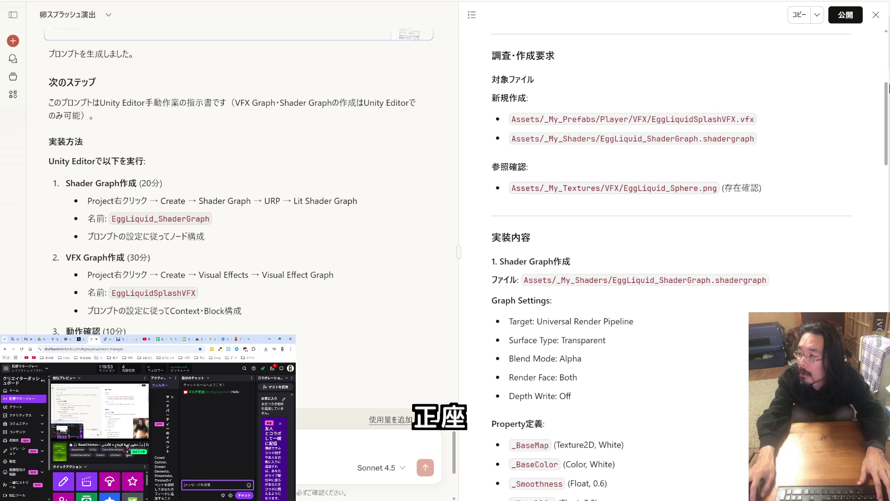
mouse_move(888, 112)
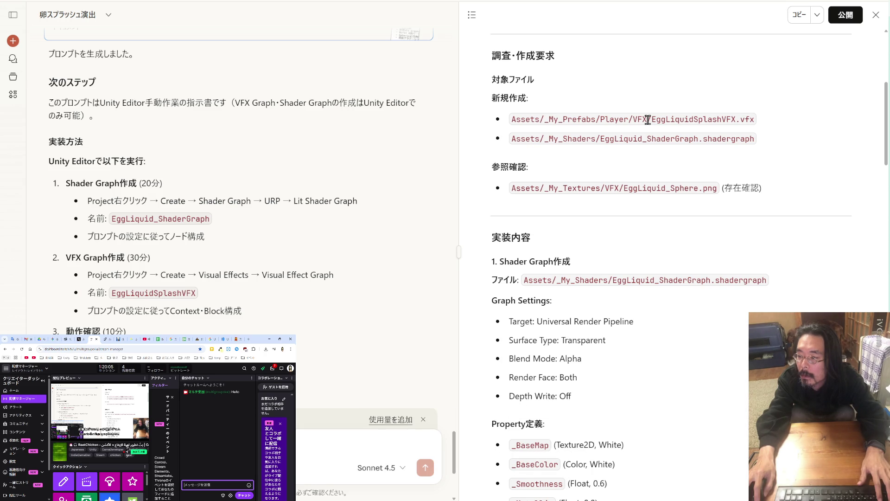
left_click_drag(597, 140, 543, 137)
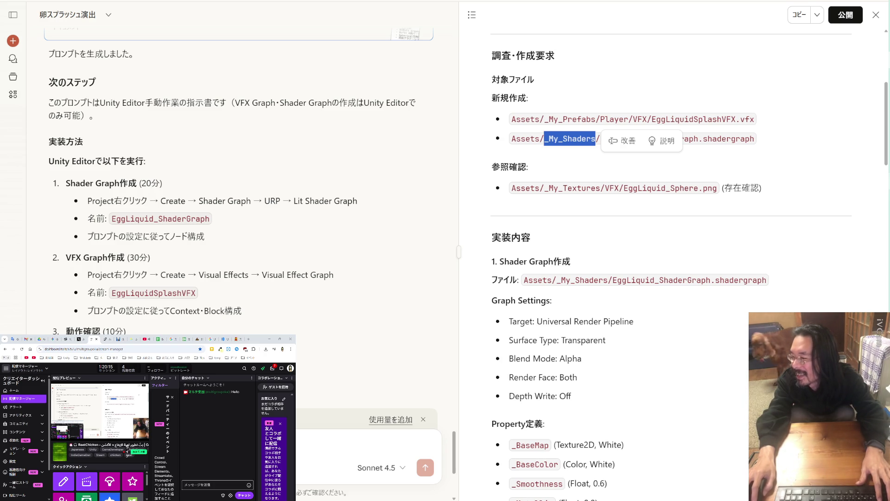
key("alt+Tab")
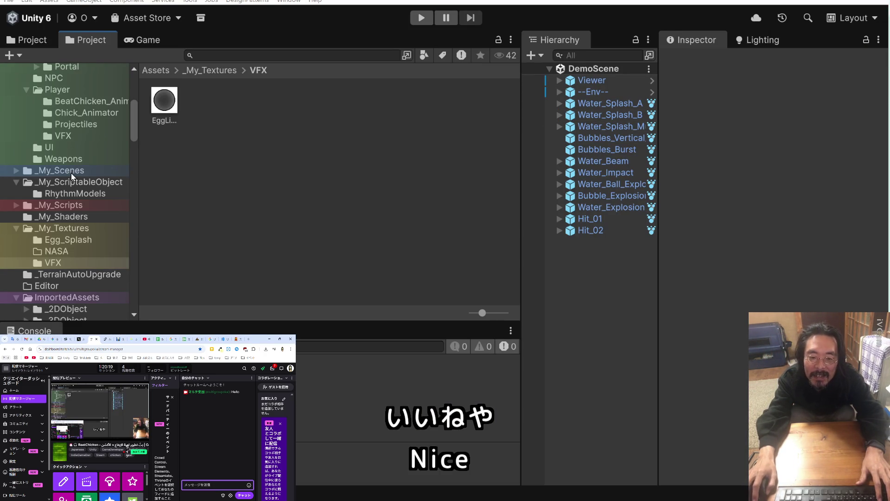
Switch the Assets folder to one-column list view and open the _My_Shaders folder.
scroll(70, 172, "up", 5)
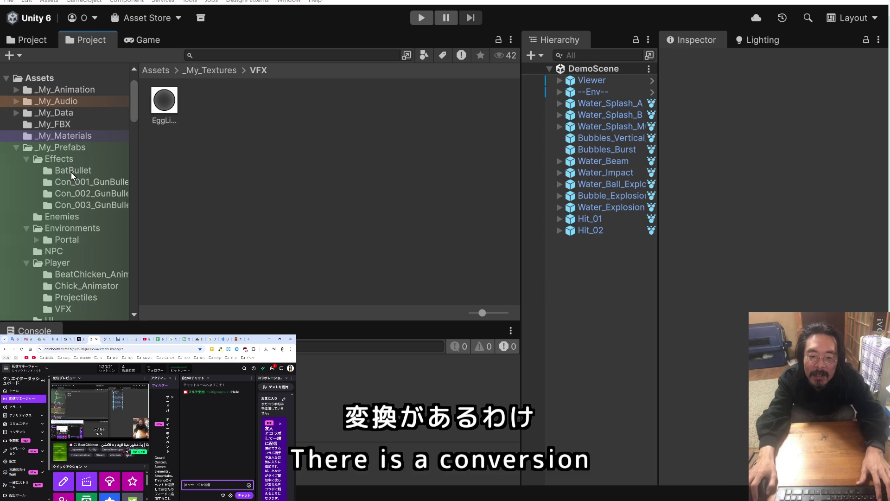
scroll(71, 171, "up", 2)
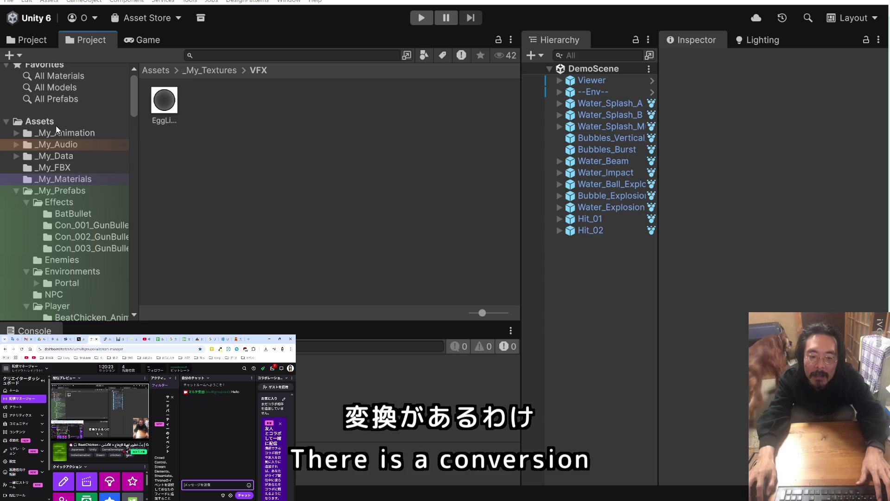
left_click(51, 122)
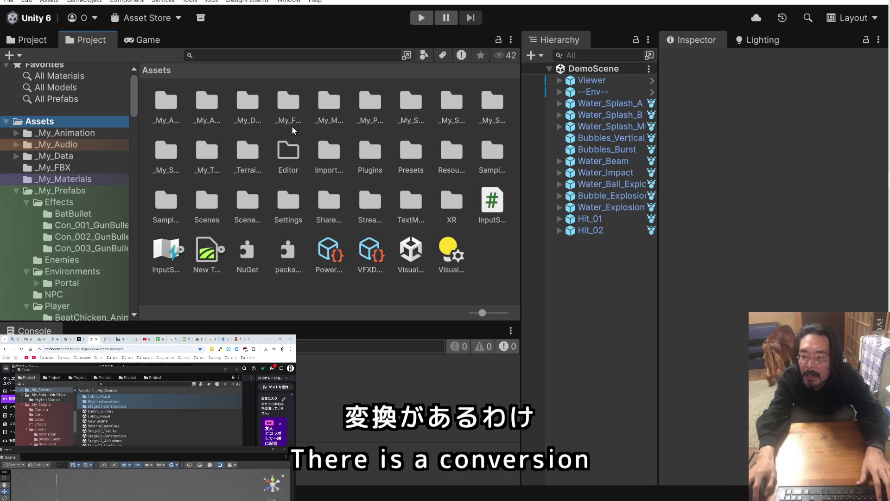
left_click(473, 313)
left_click_drag(474, 314, 454, 314)
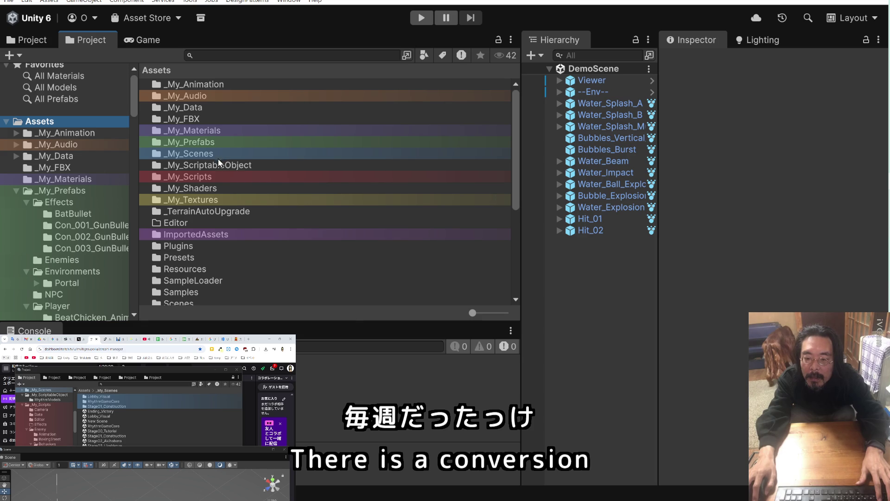
double_click(210, 188)
right_click(209, 134)
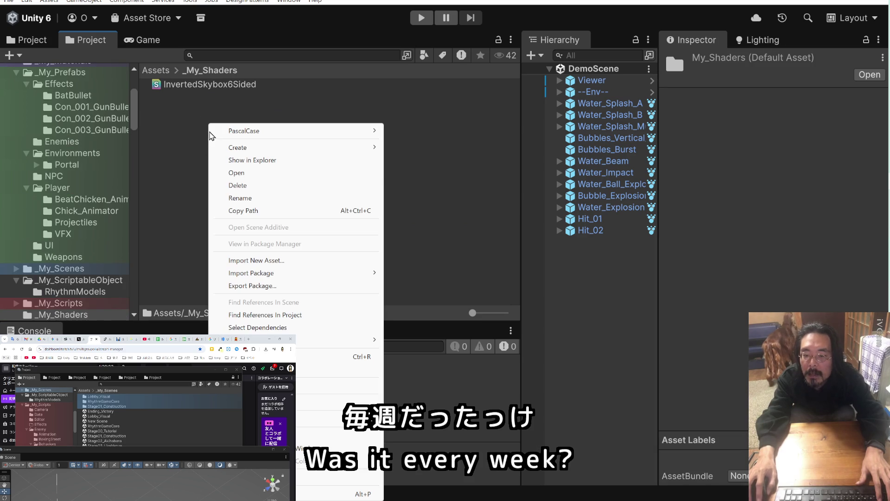
Add a Lit Shader Graph through Create > Shader Graph > URP in _My_Shaders.
mouse_move(251, 147)
mouse_move(419, 157)
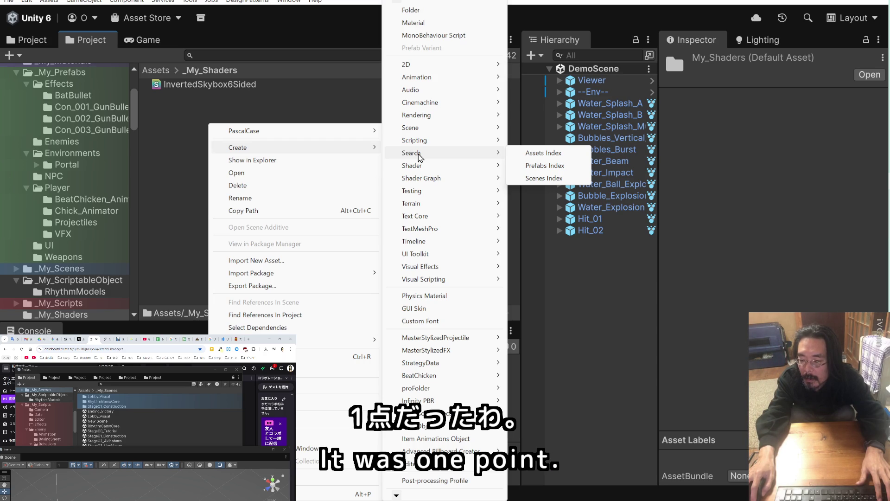
mouse_move(429, 201)
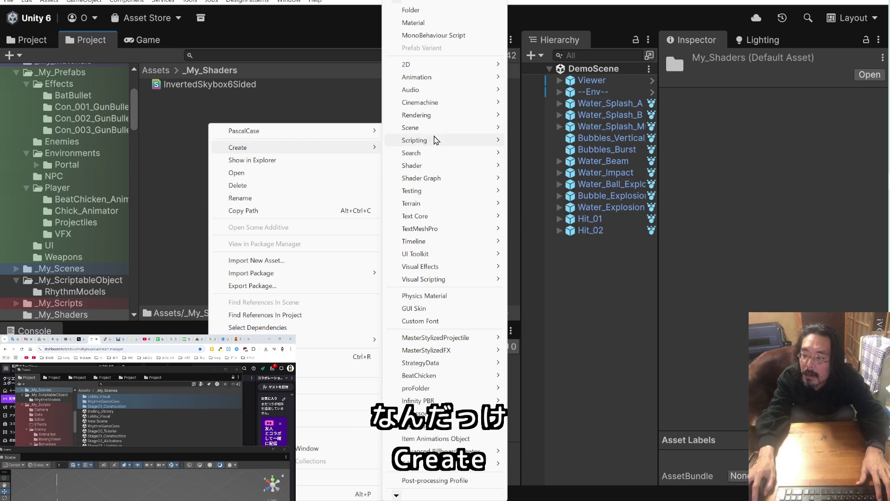
mouse_move(433, 139)
mouse_move(442, 89)
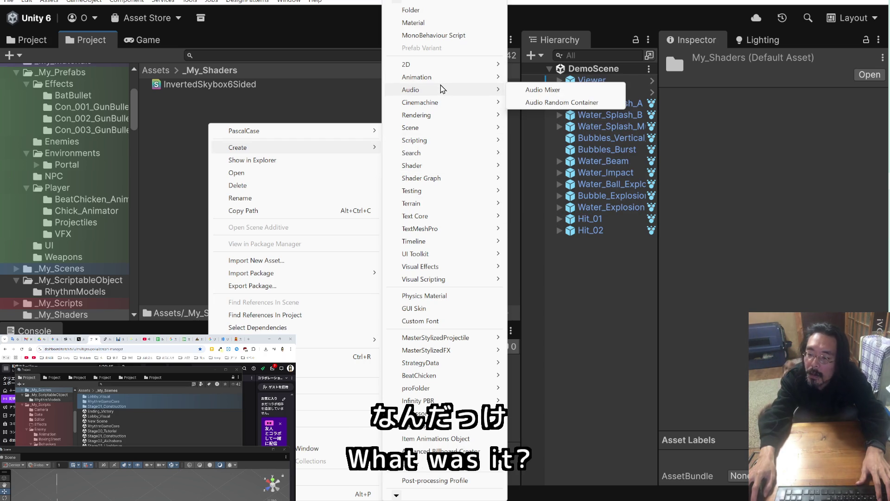
mouse_move(442, 182)
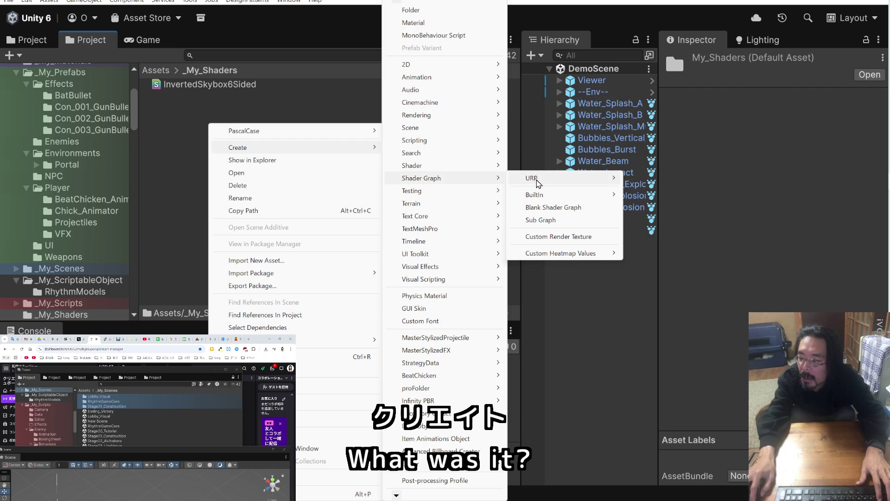
mouse_move(539, 182)
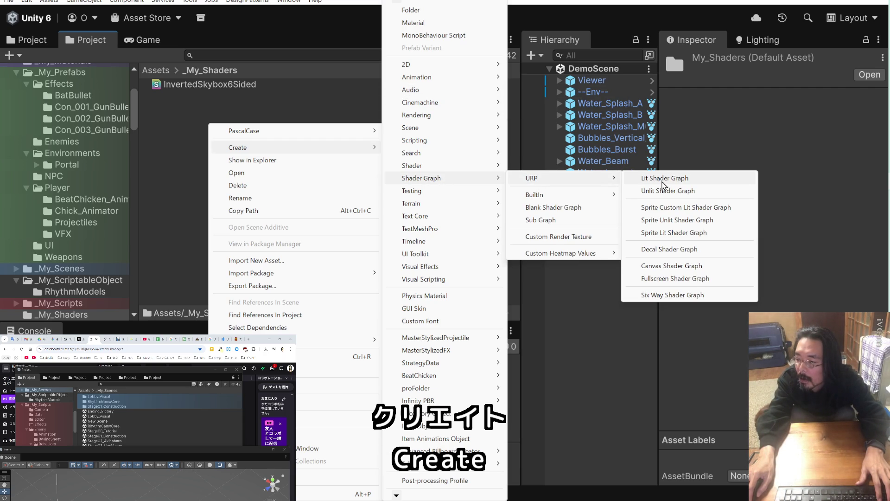
left_click(662, 181)
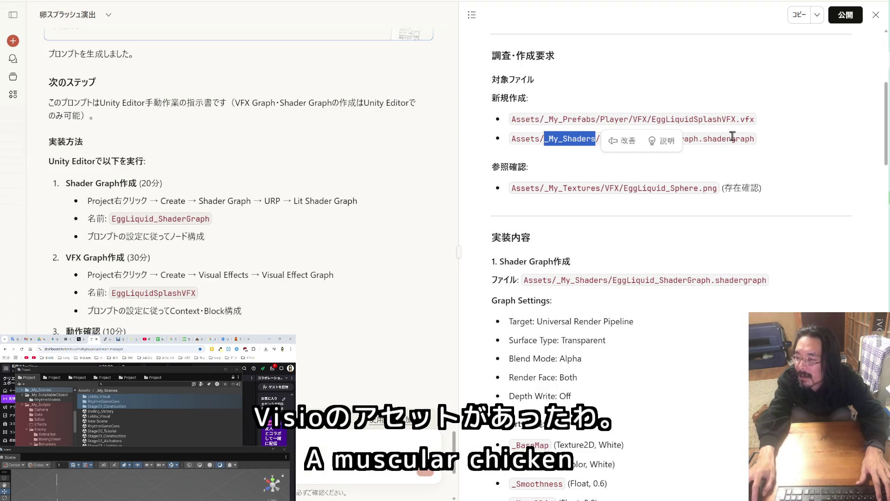
Copy the EggLiquid_ShaderGraph name from the Assets/_My_Shaders path line in Claude.
left_click(728, 154)
left_click_drag(700, 138, 600, 138)
key("ctrl+c")
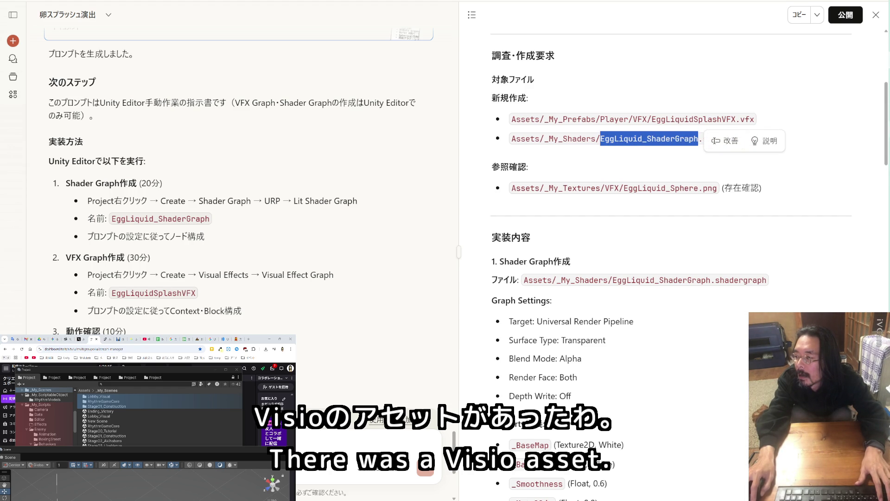
key("alt+Tab")
left_click(224, 98)
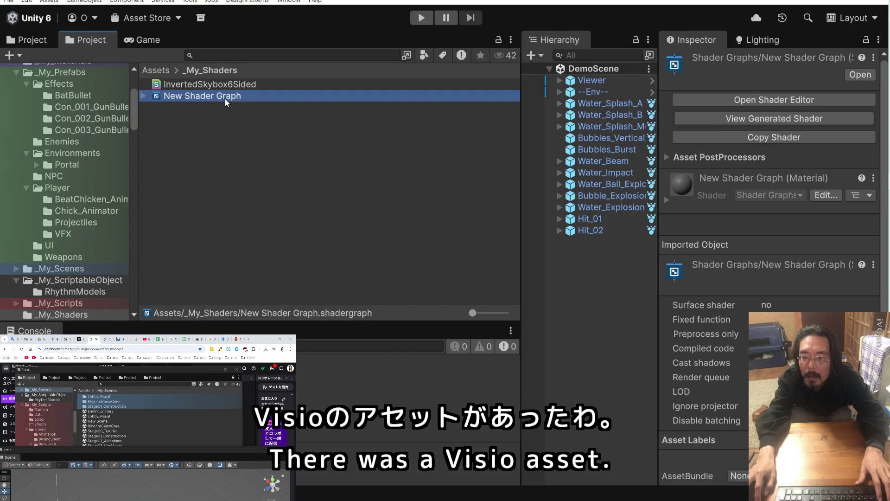
Rename New Shader Graph to EggLiquid_ShaderGraph by pasting the copied name.
key("F2")
key("ctrl+v")
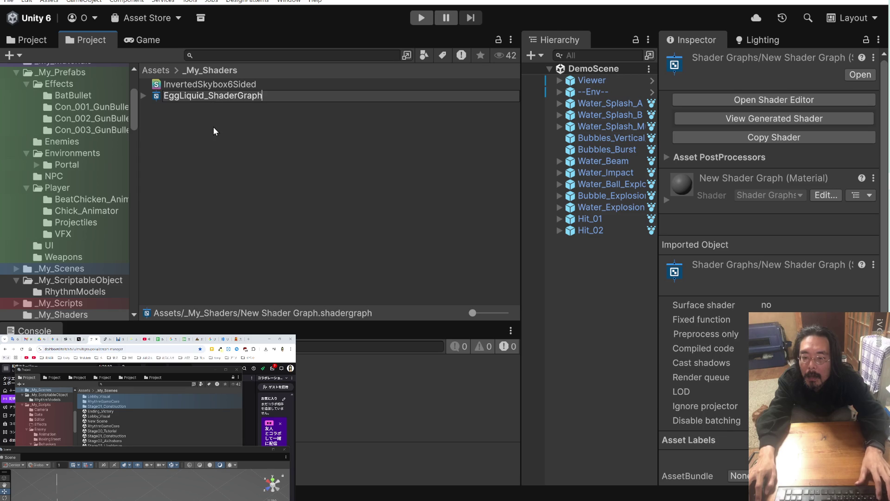
key("Return")
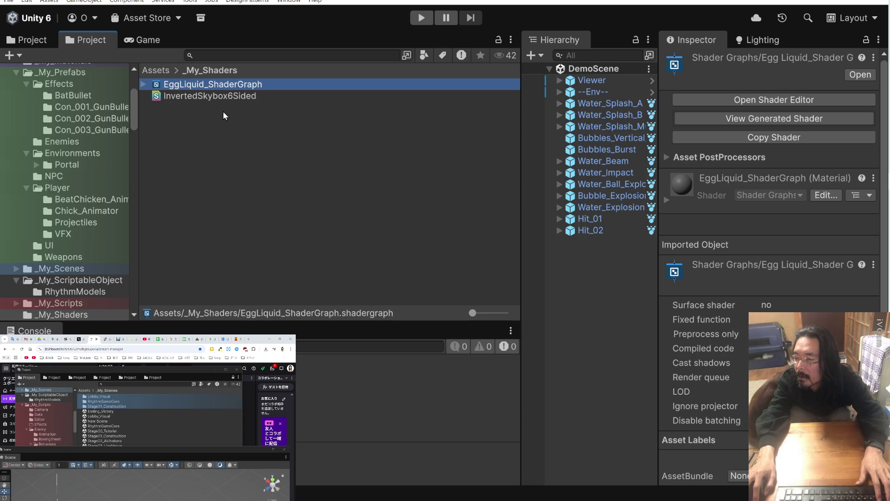
left_click(143, 84)
left_click(174, 85)
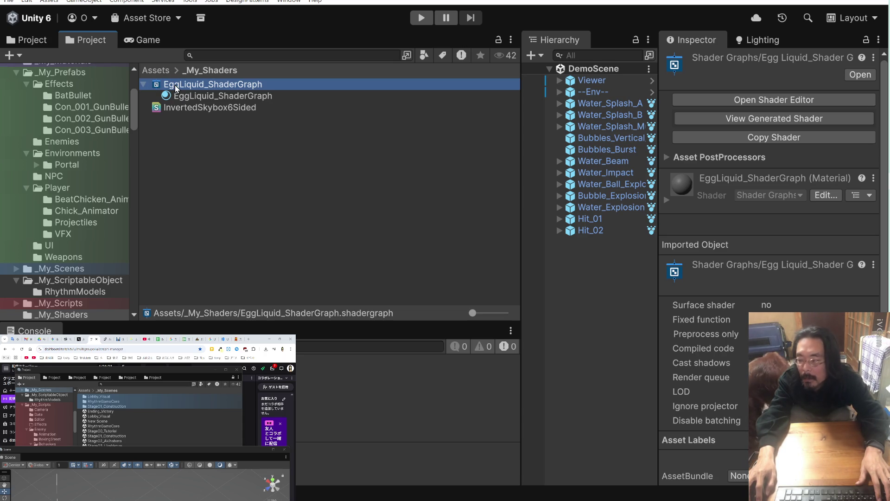
key("Escape")
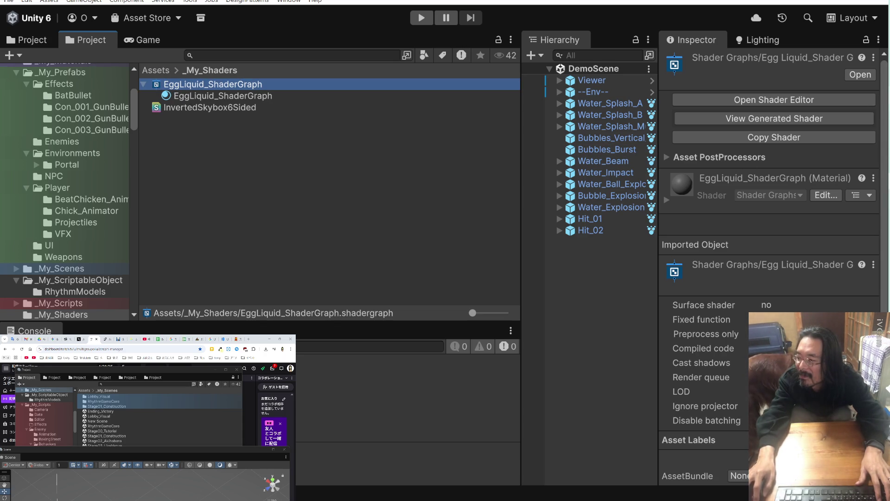
key("alt+Tab")
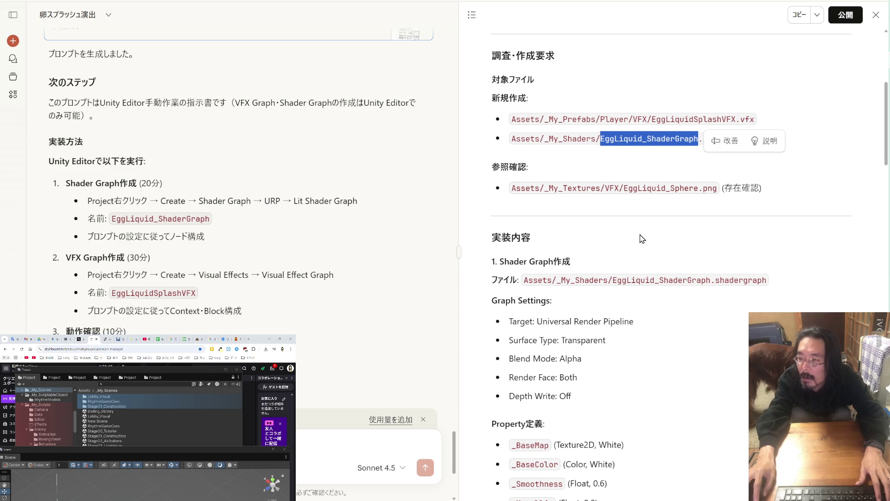
Send the Claude plan window to the side monitor and maximize it there.
key("super+Down")
key("super+Down")
double_click(215, 347)
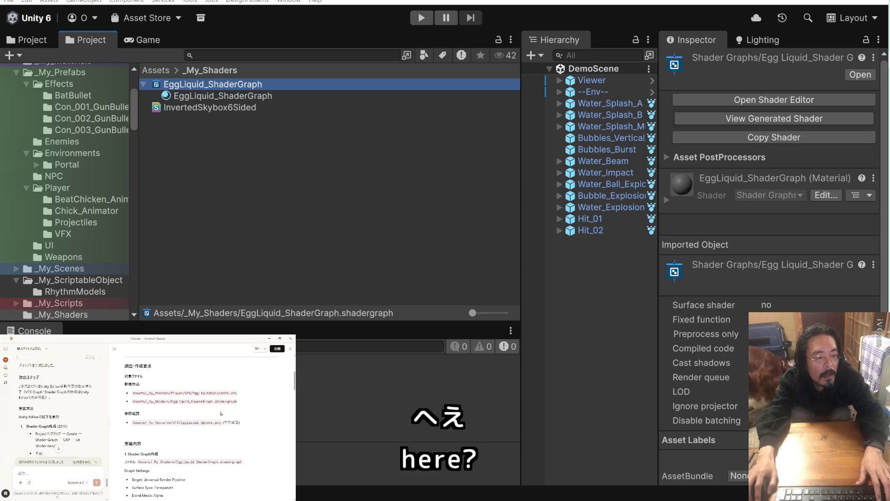
Detach the EggLiquid_ShaderGraph editor from the Scene window into its own floating window and reposition it.
scroll(222, 413, "down", 2)
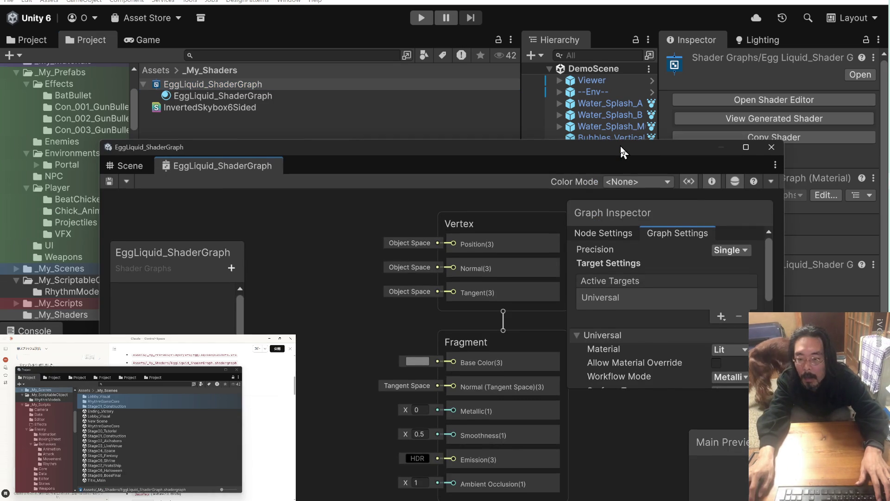
left_click_drag(620, 148, 617, 60)
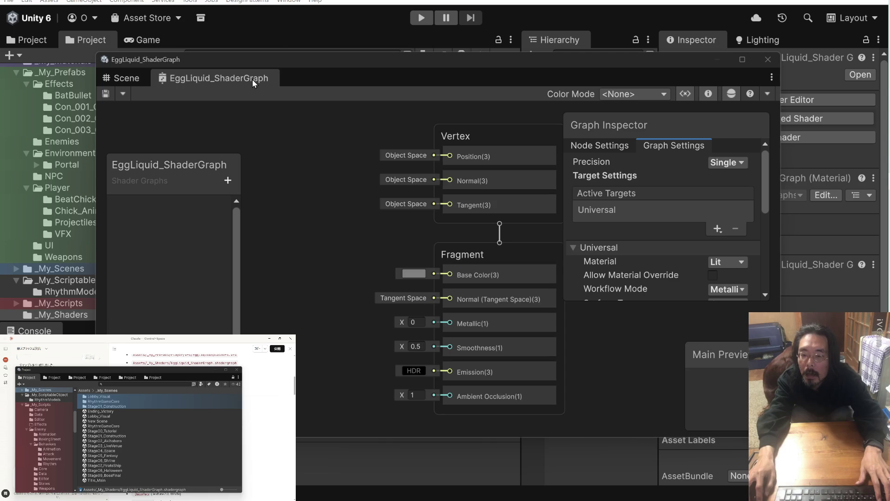
left_click_drag(253, 79, 463, 218)
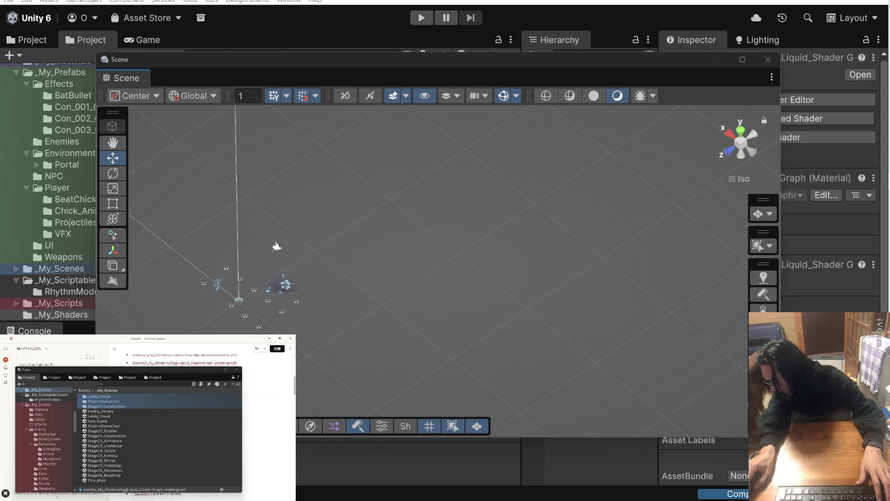
left_click(468, 29)
left_click_drag(467, 29, 521, 122)
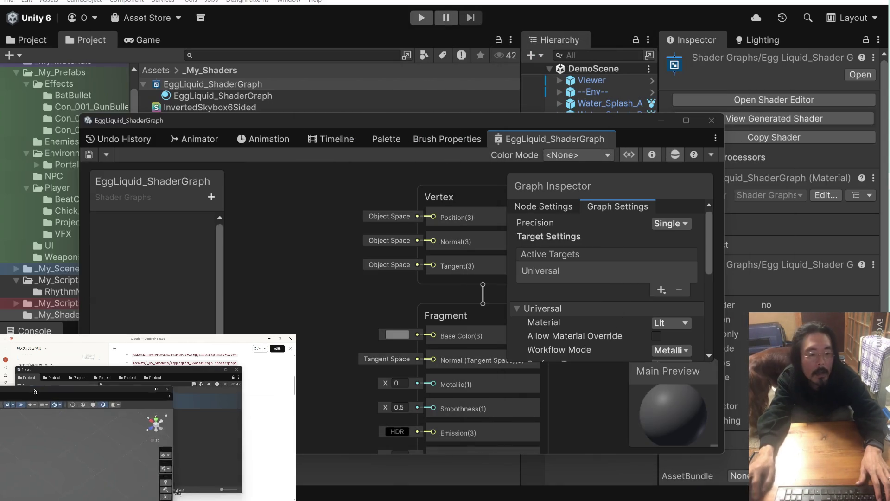
Move the floating Scene and Project windows aside, then list the render targets that can be added.
left_click_drag(34, 391, 148, 481)
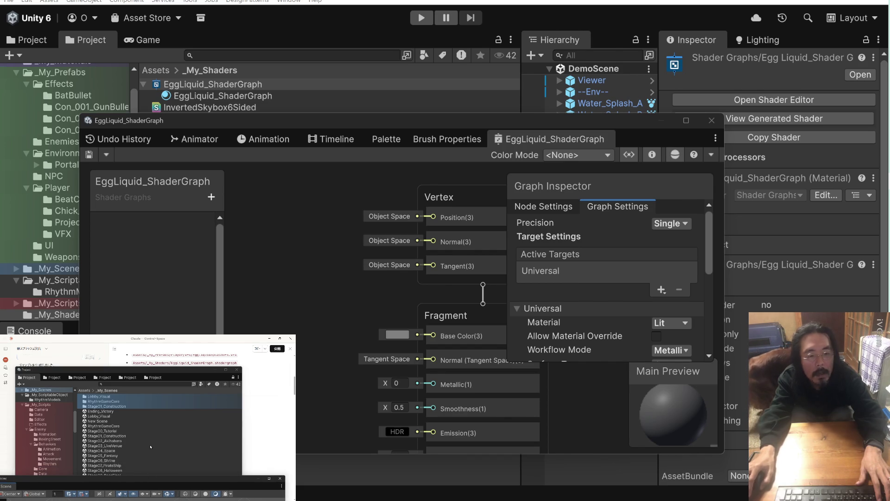
left_click_drag(179, 369, 189, 443)
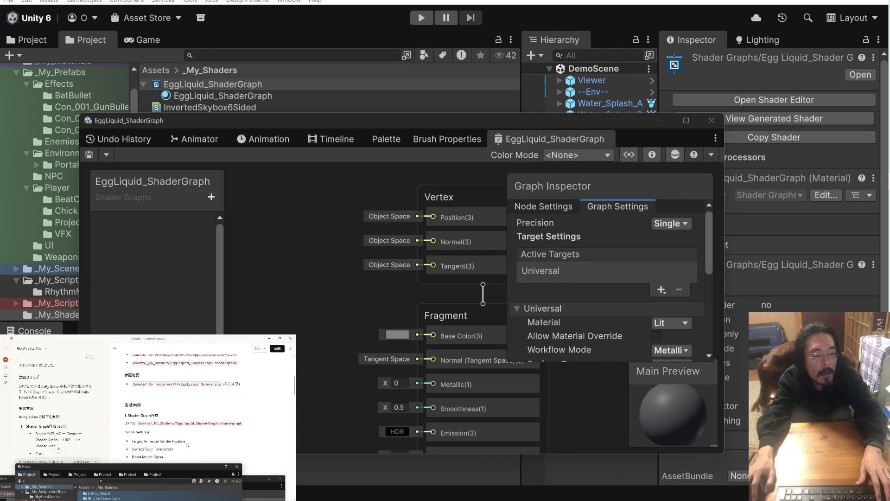
scroll(302, 207, "down", 3)
scroll(302, 207, "up", 1)
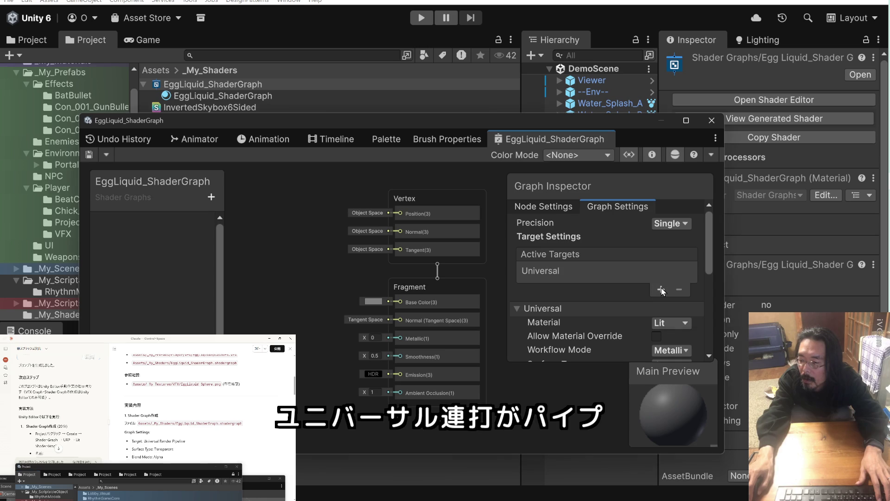
left_click(661, 288)
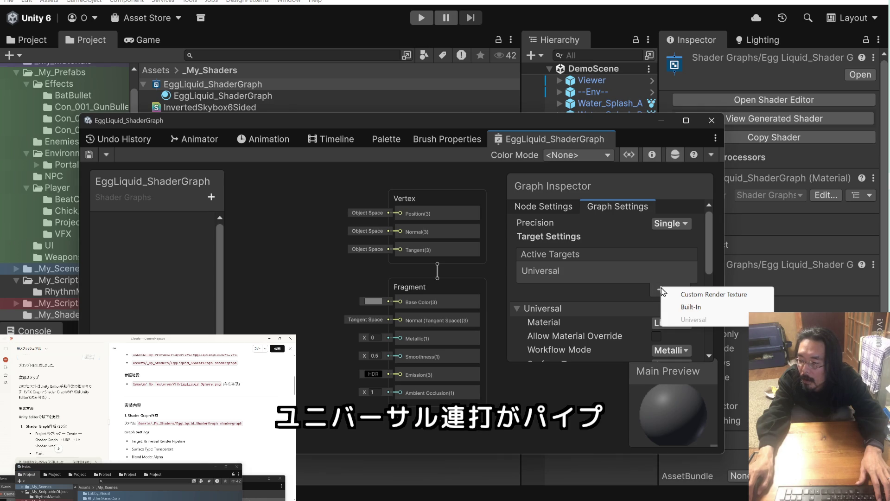
Close the target list, select the Universal target to see its graph settings, and maximize with Shift+Space.
left_click(558, 270)
left_click(556, 271)
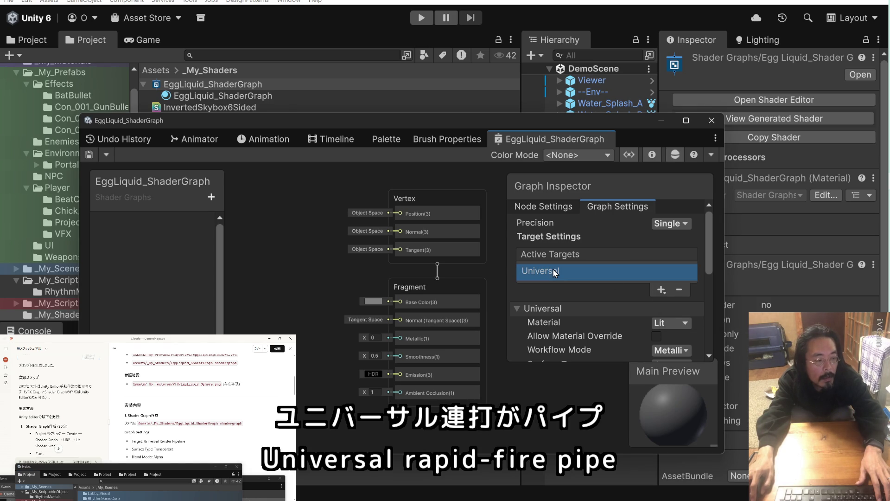
scroll(554, 269, "down", 3)
key("shift+space")
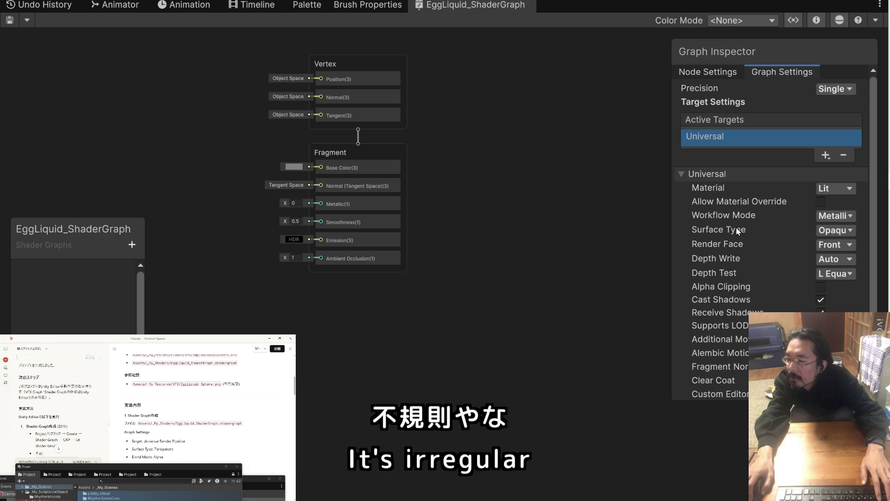
scroll(736, 229, "down", 1)
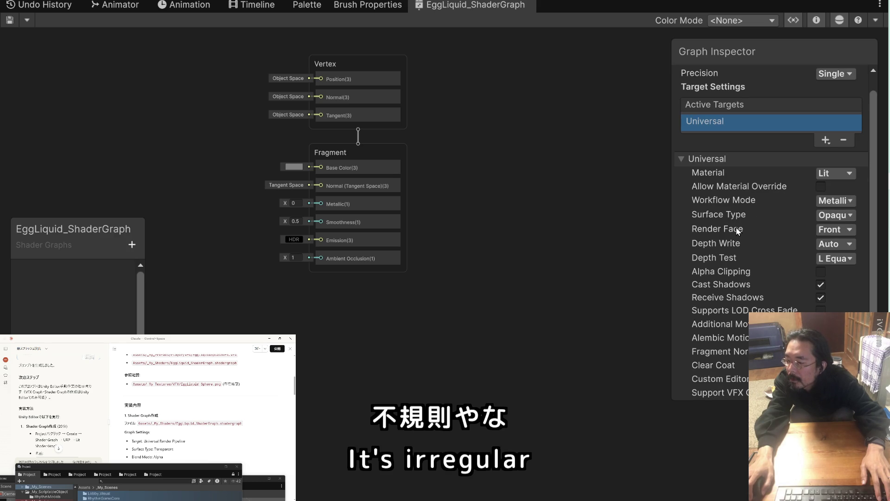
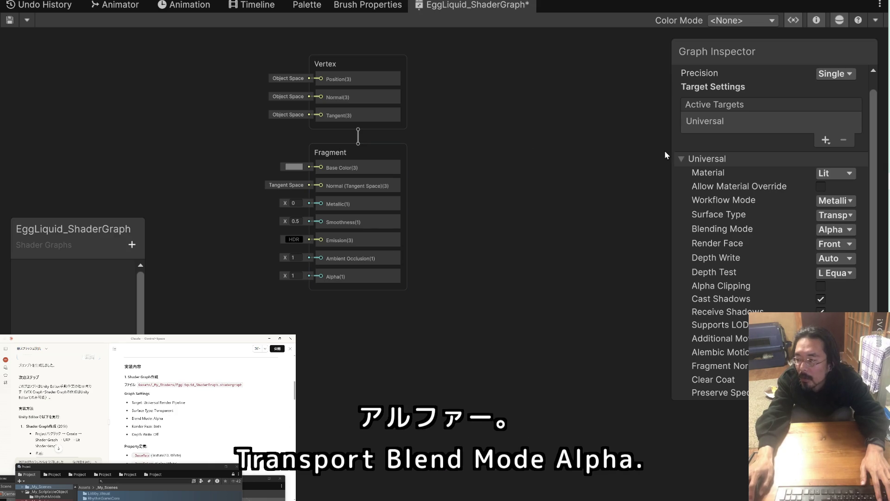
Set Render Face to Both and Depth Write to Force Disabled in Graph Settings.
left_click_drag(670, 148, 631, 149)
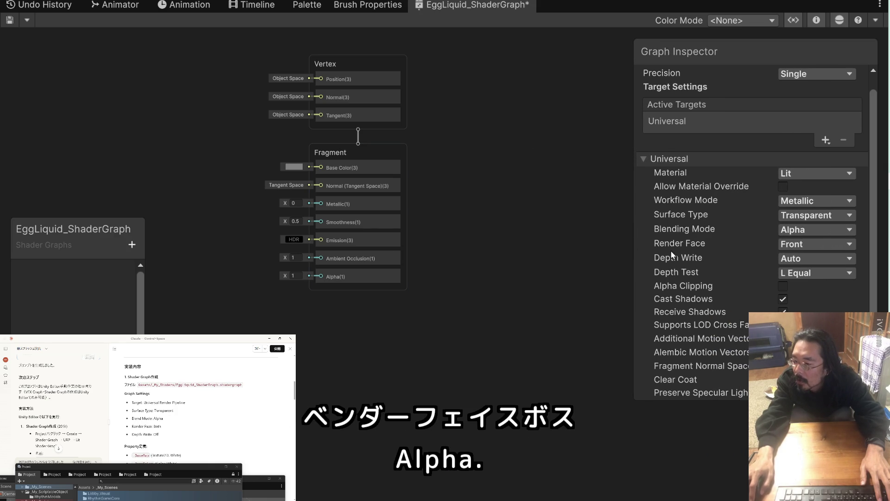
left_click(792, 245)
left_click(800, 284)
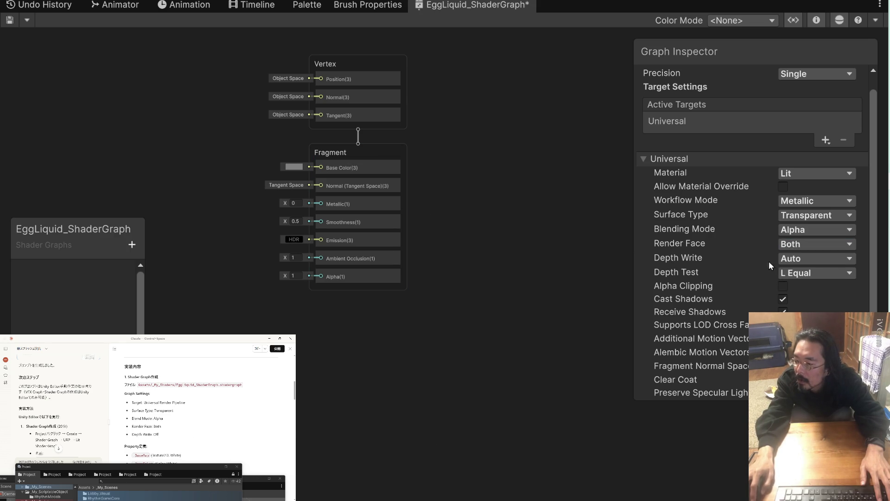
left_click(802, 260)
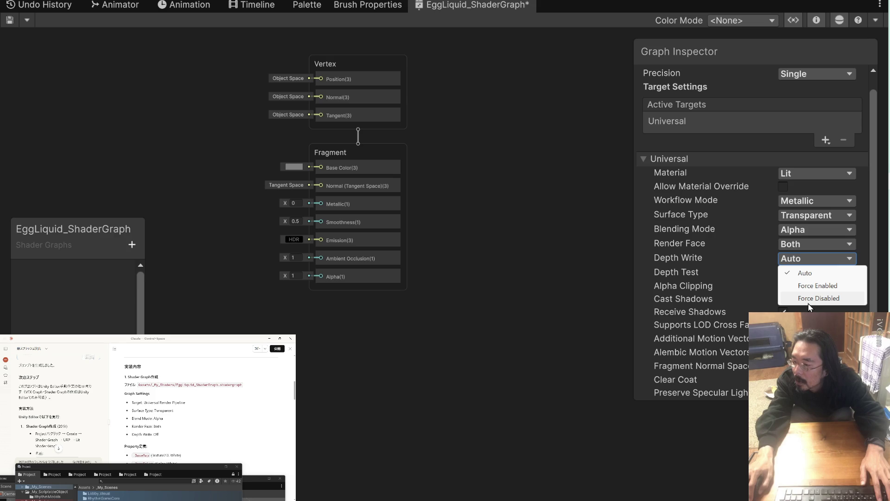
left_click(825, 298)
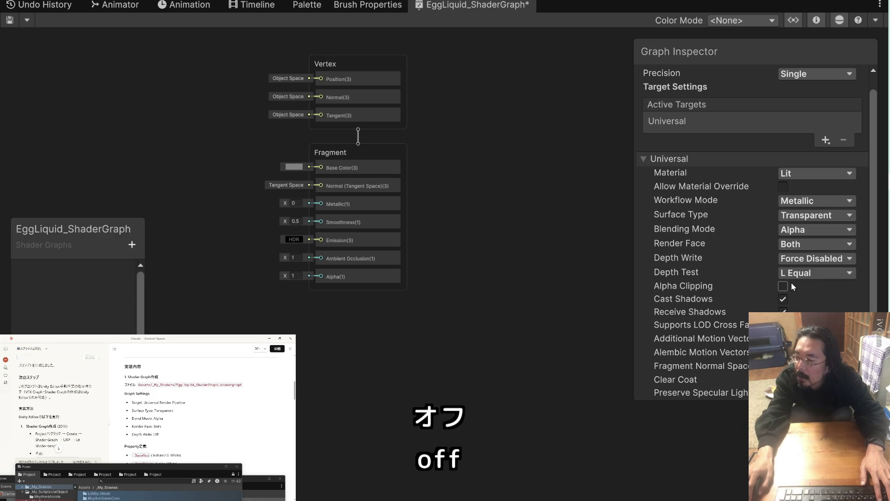
left_click(342, 152)
left_click(179, 417)
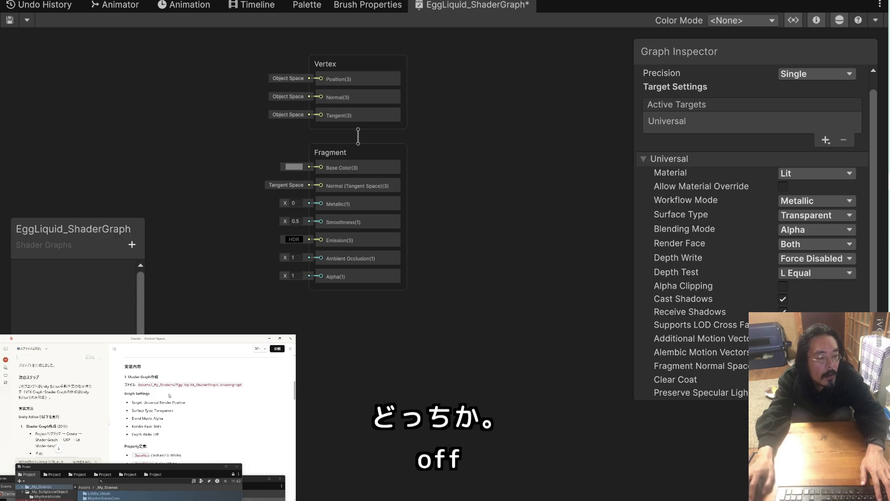
scroll(179, 417, "down", 2)
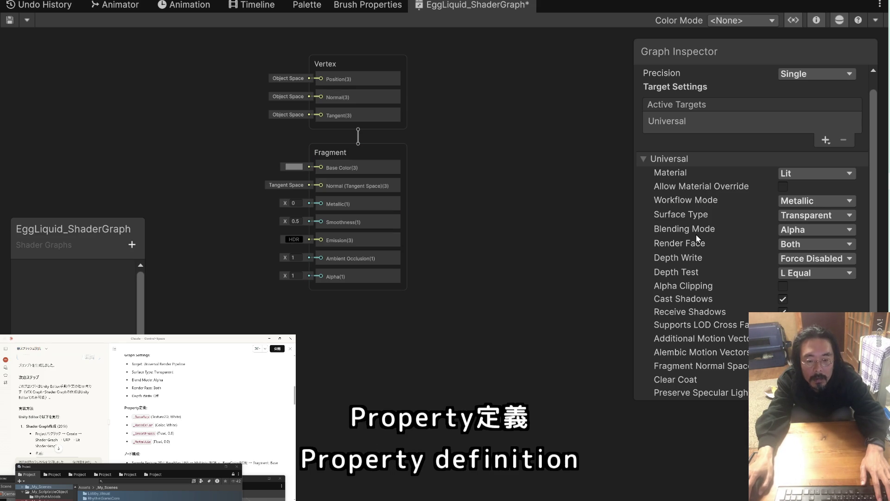
Open the Blackboard's + menu listing the property types.
left_click(132, 245)
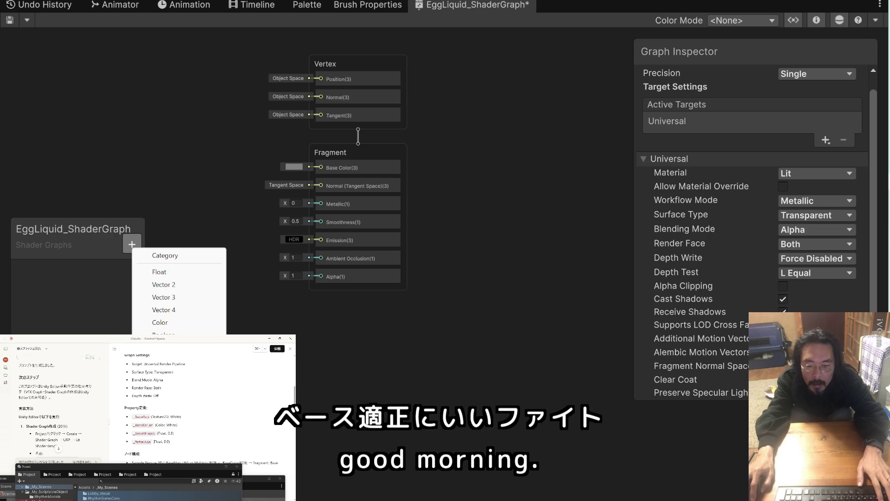
Add a Texture2D property with its default name, keeping Inherit precision, then return to Graph Settings.
left_click(160, 360)
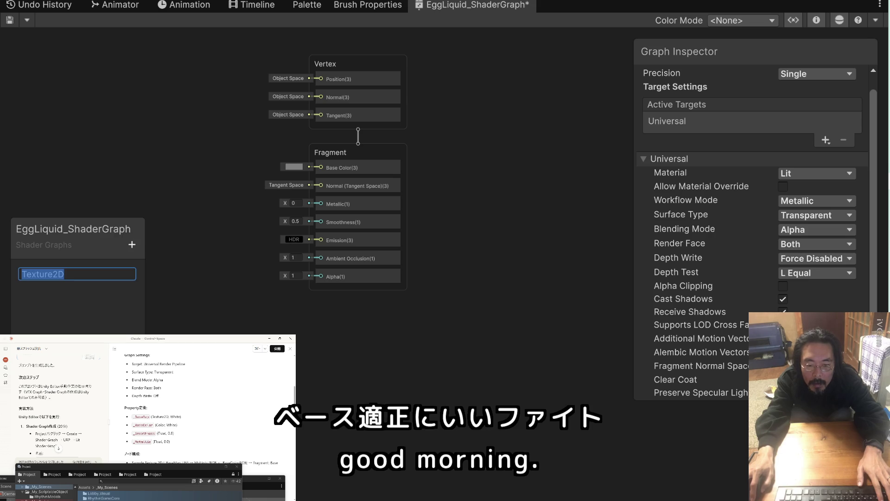
left_click(90, 294)
left_click(65, 271)
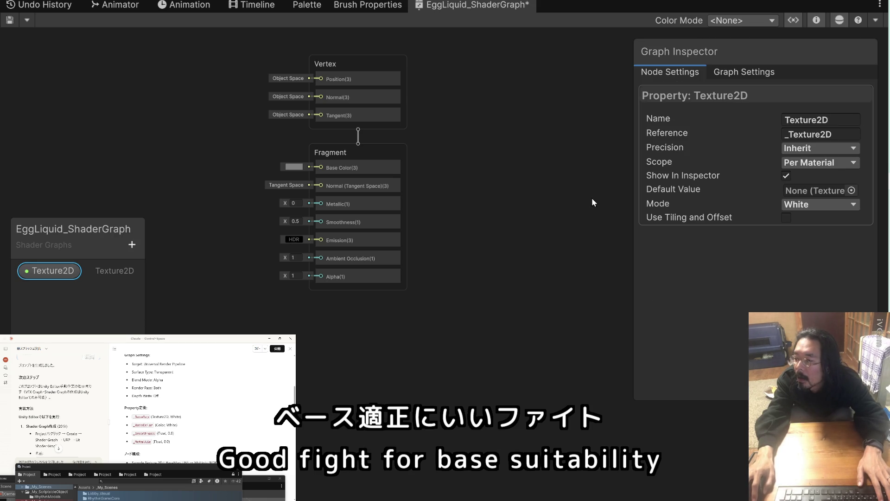
left_click(853, 148)
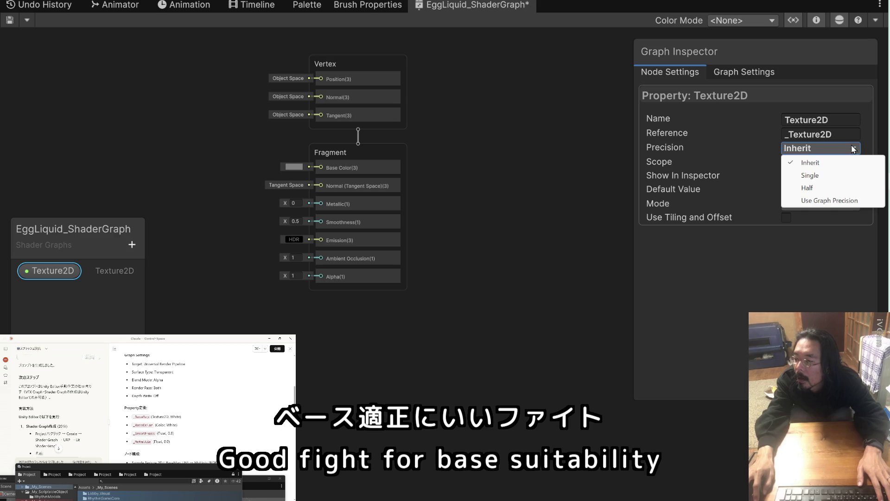
left_click(821, 257)
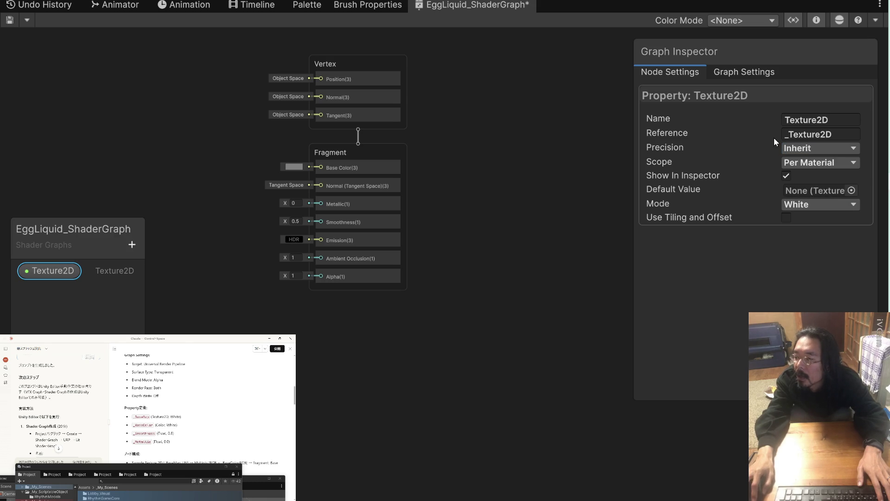
left_click(753, 76)
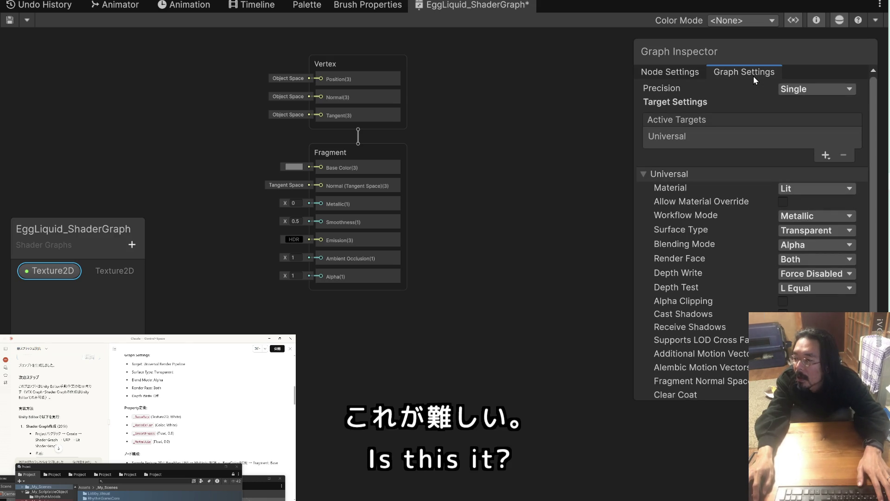
scroll(738, 130, "down", 2)
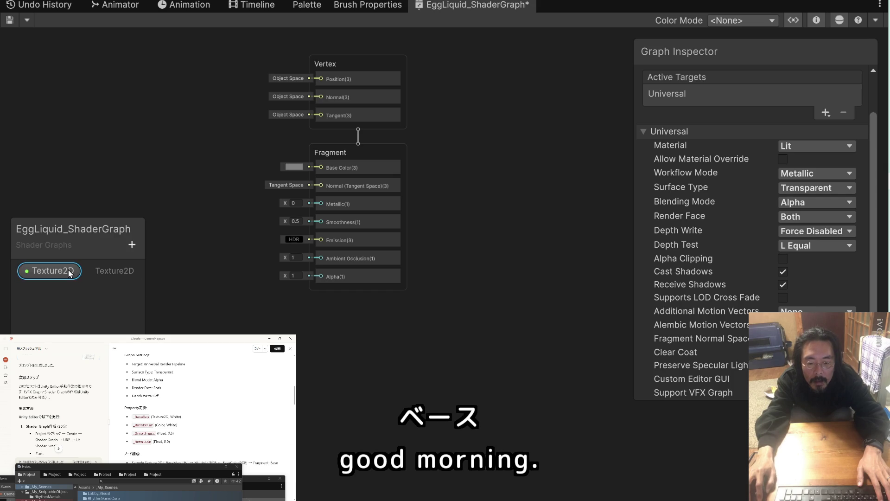
Add a Color property to the Blackboard with its default name.
right_click(73, 292)
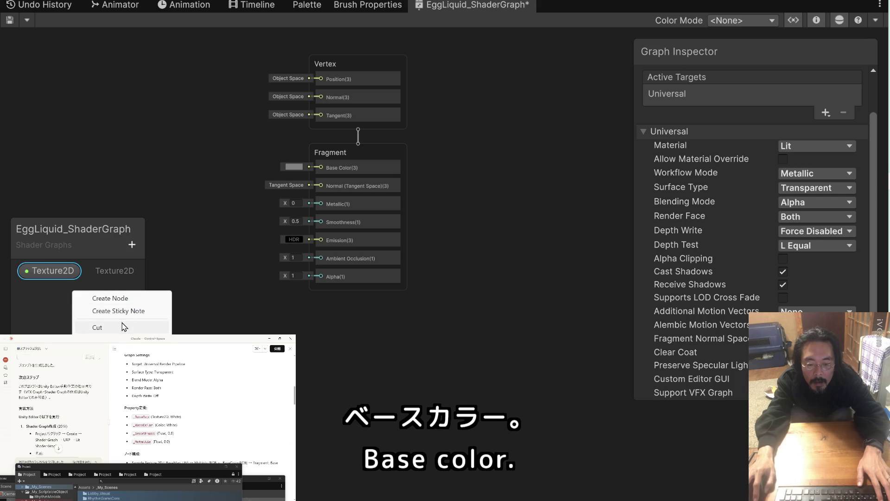
left_click(132, 244)
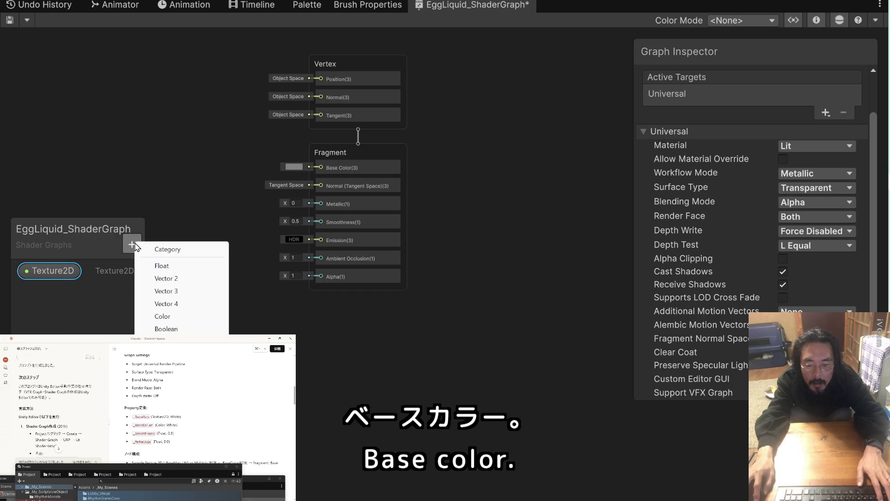
left_click(163, 317)
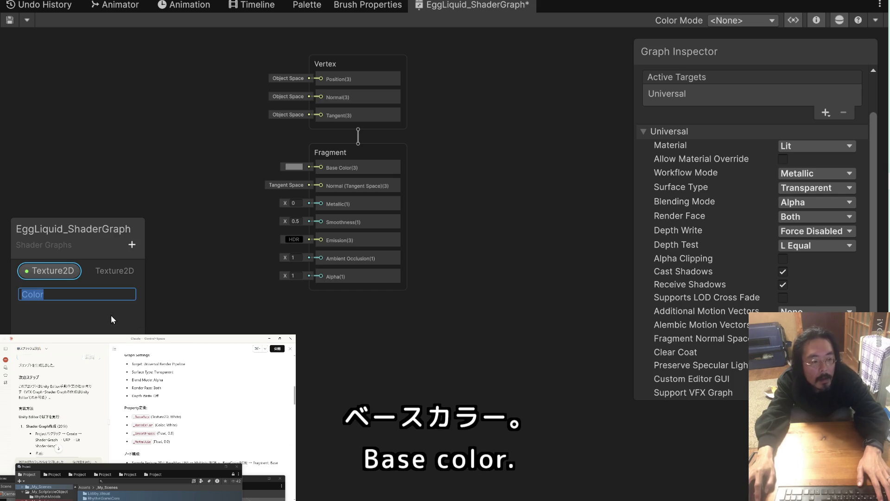
key("Return")
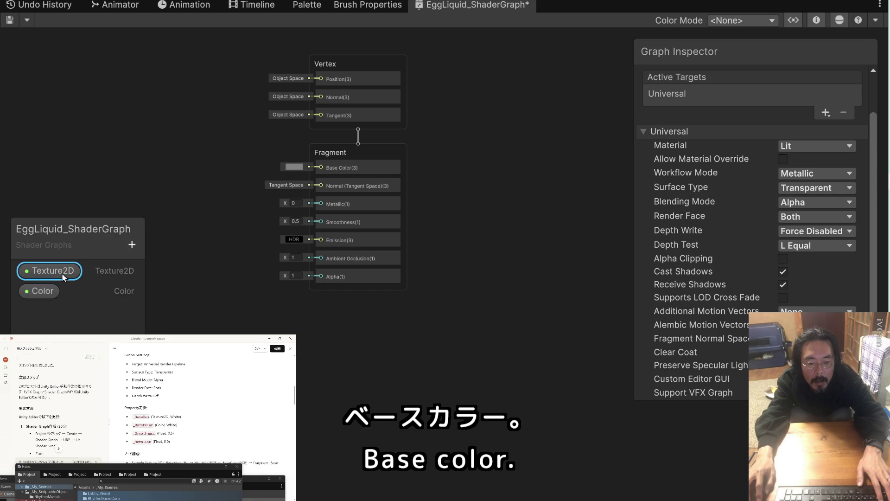
Rename the Texture2D property to _BaseMap.
double_click(63, 273)
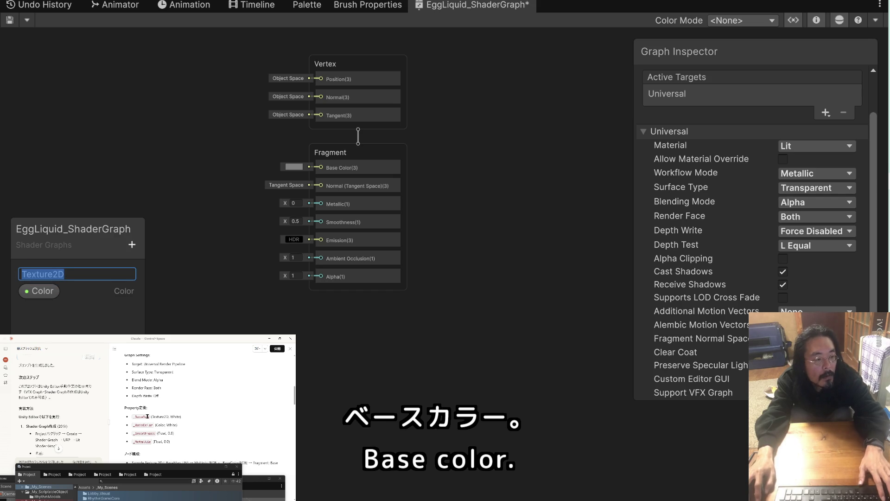
left_click_drag(148, 416, 142, 417)
key("ctrl+c")
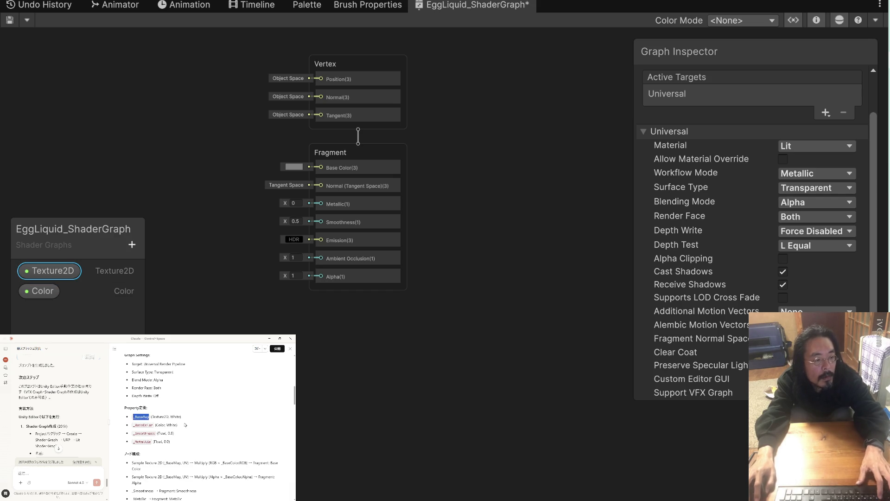
left_click(56, 273)
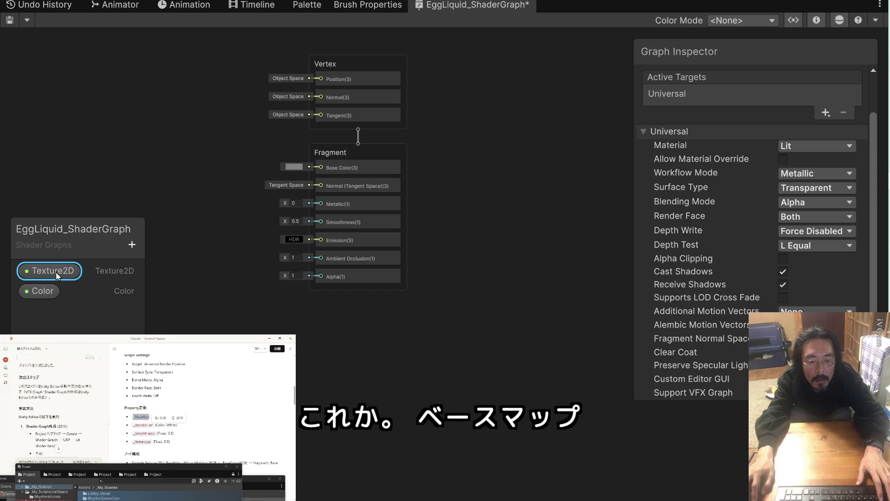
double_click(57, 273)
key("ctrl+v")
key("Return")
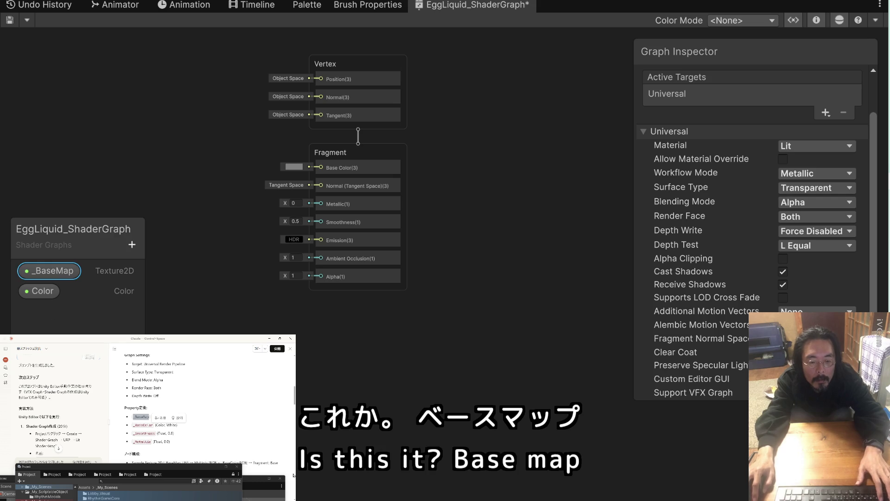
Rename the Color property to _BaseColor.
left_click_drag(153, 425, 140, 425)
key("ctrl+c")
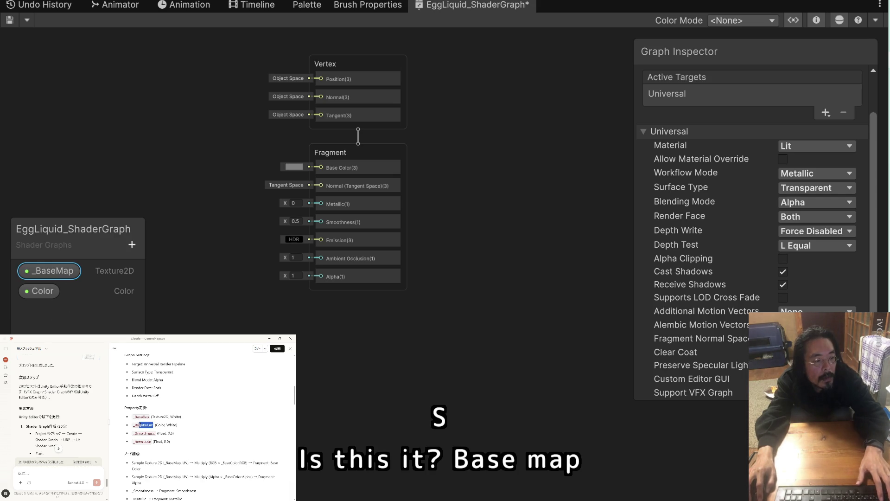
left_click(46, 291)
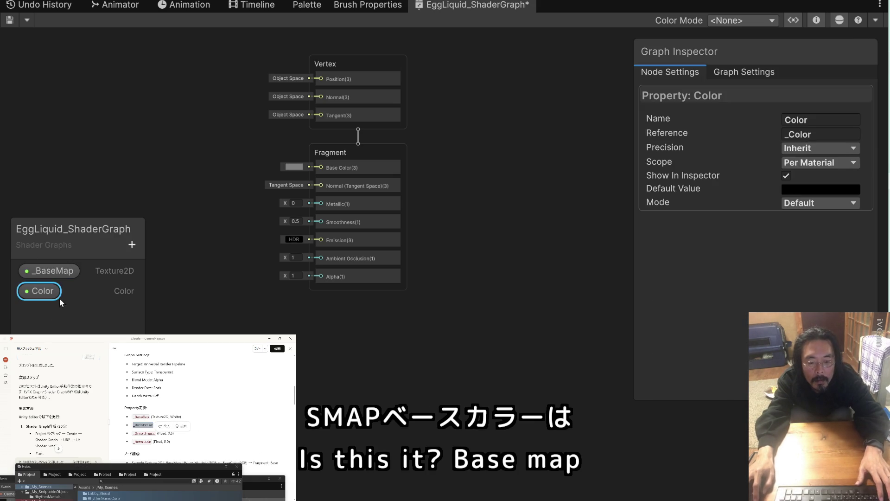
double_click(46, 290)
key("ctrl+v")
key("Return")
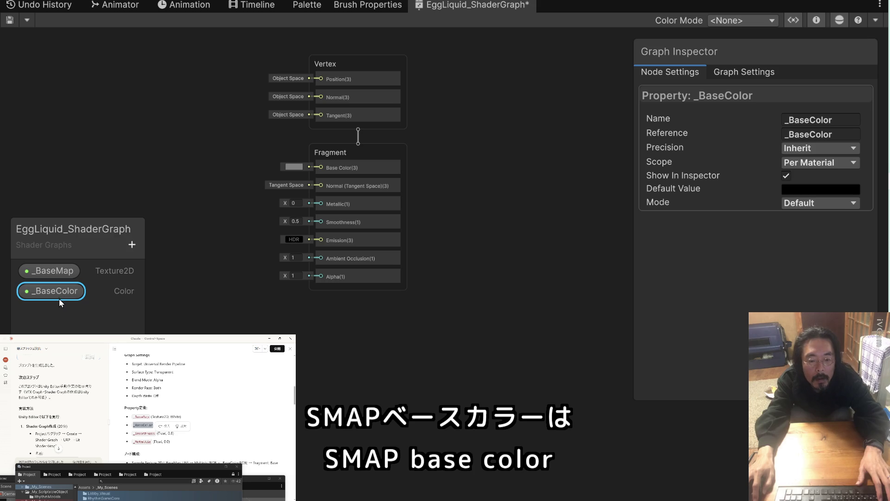
left_click(201, 448)
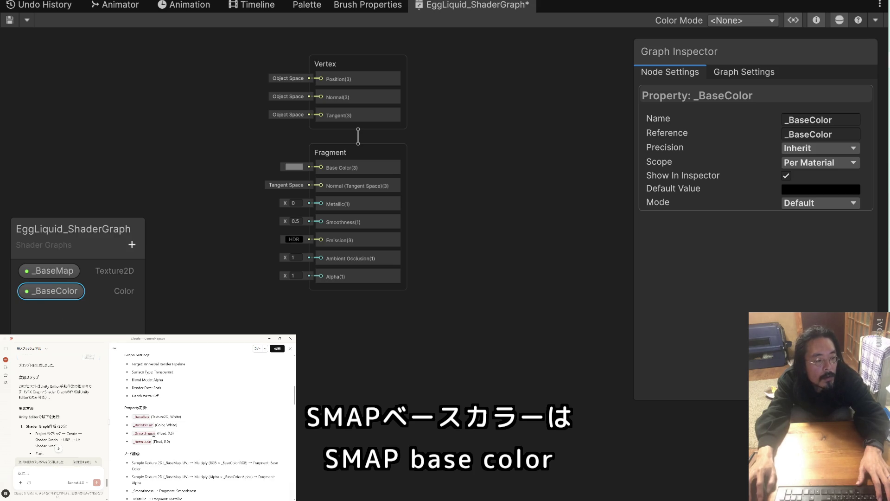
left_click_drag(154, 432, 137, 433)
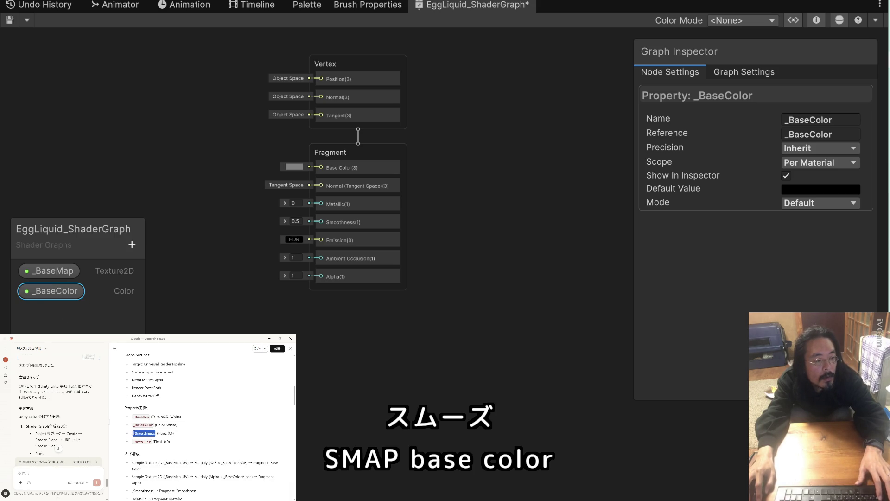
Add a Float property named _Smoothness.
left_click(44, 318)
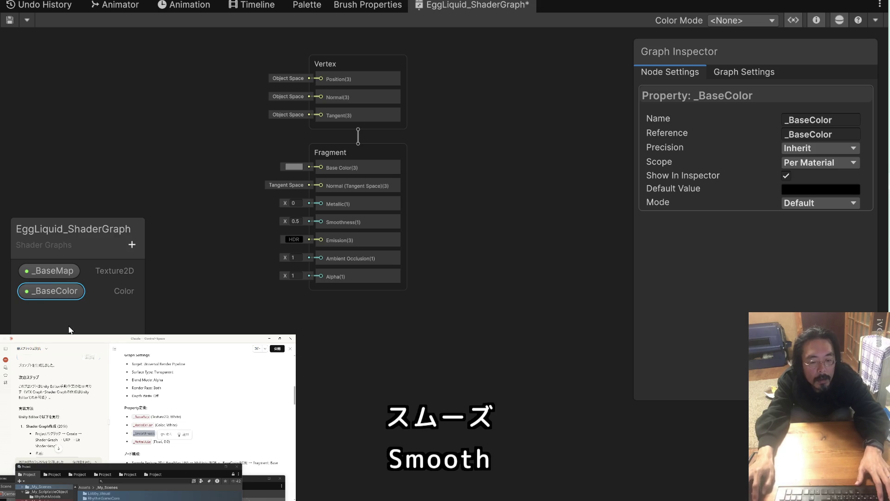
right_click(43, 318)
left_click(132, 244)
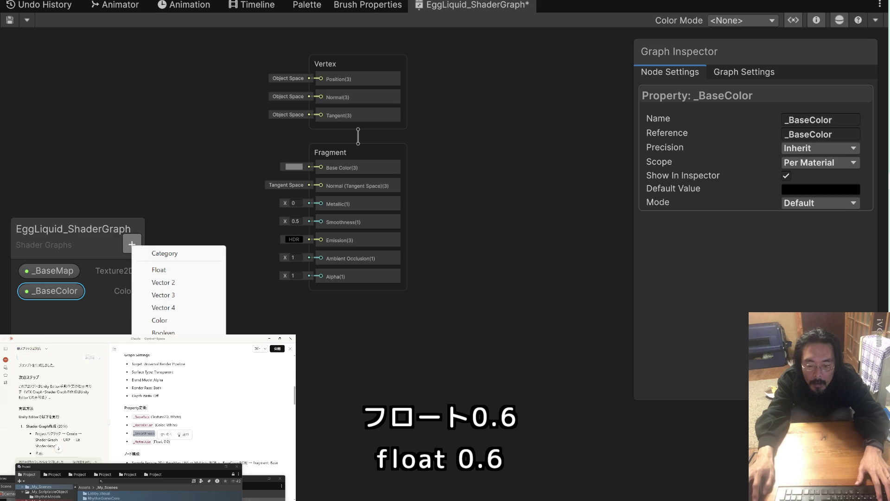
left_click(187, 270)
type("_Smoothness")
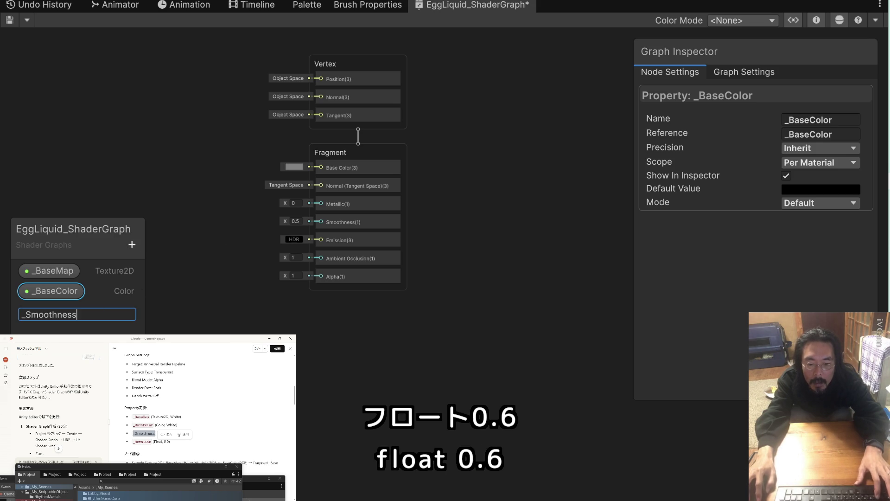
key("Return")
Set _Smoothness's default value to 0.6 in the Graph Inspector.
left_click(119, 313)
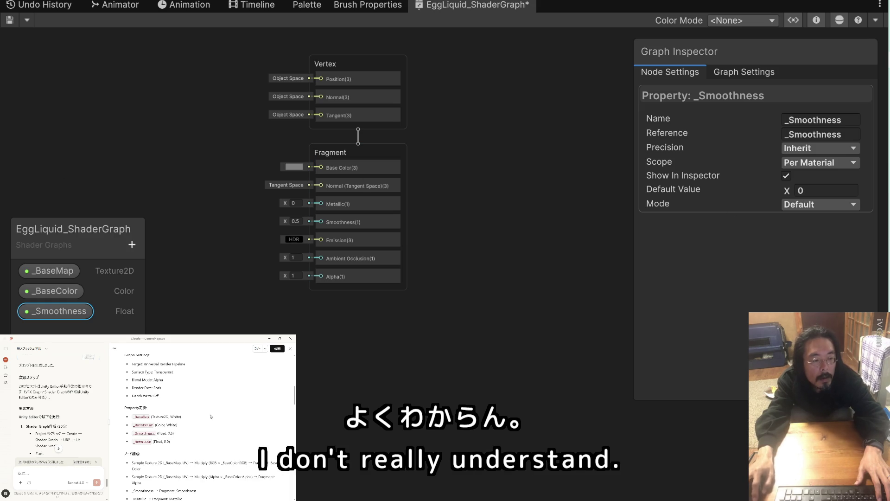
left_click(819, 189)
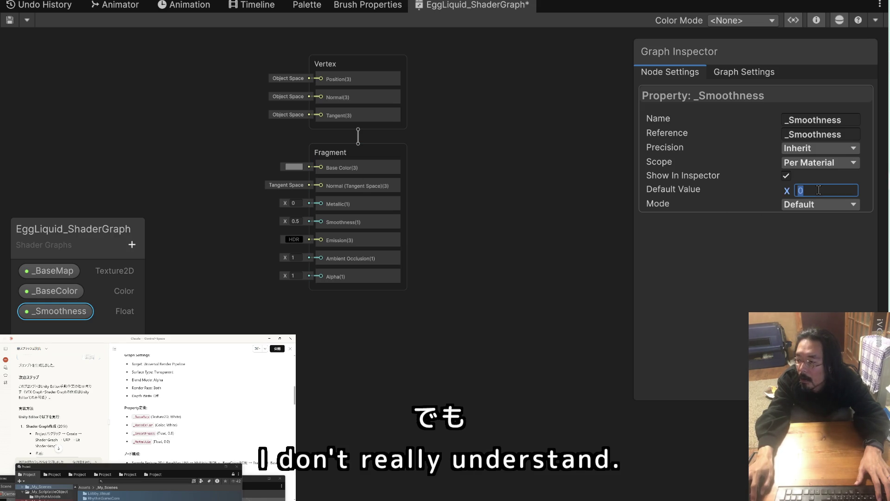
type(".6")
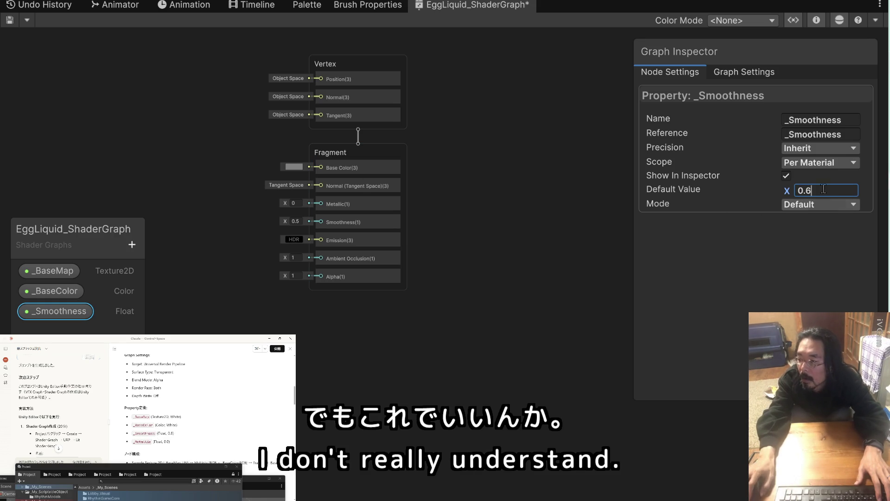
key("Return")
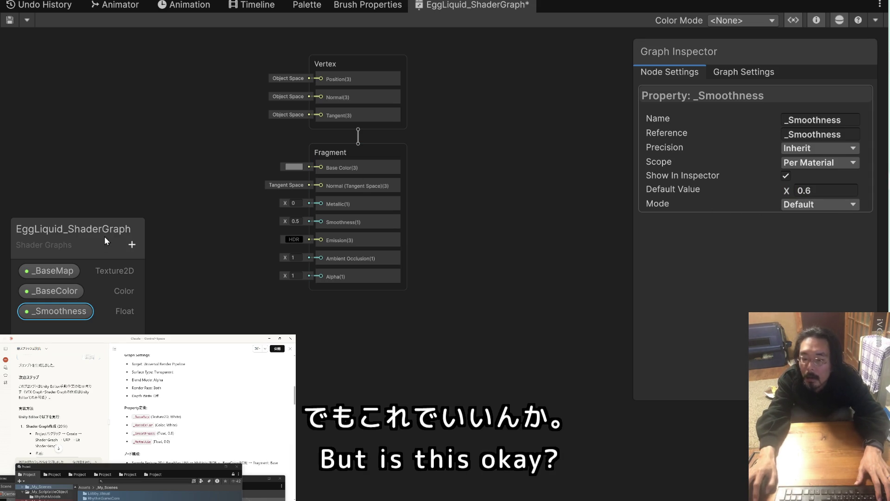
left_click(54, 271)
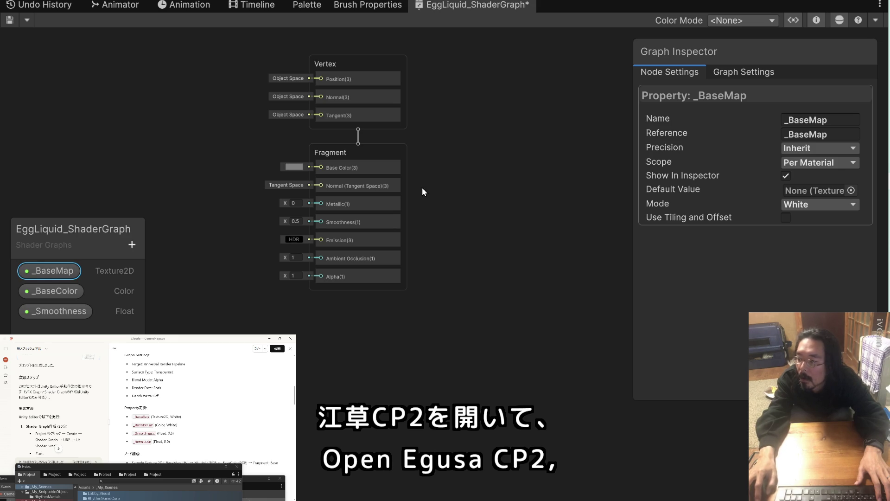
left_click(67, 289)
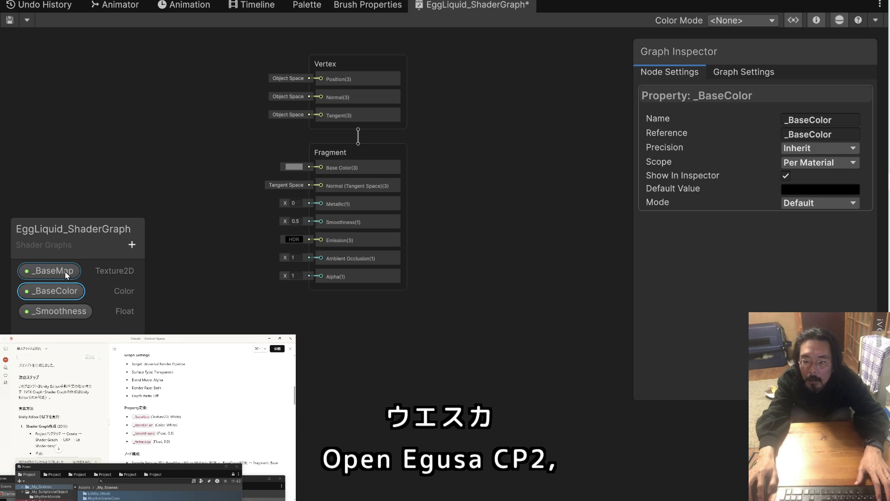
Change _BaseColor's default colour from black to white in the colour picker.
left_click(65, 271)
left_click(66, 289)
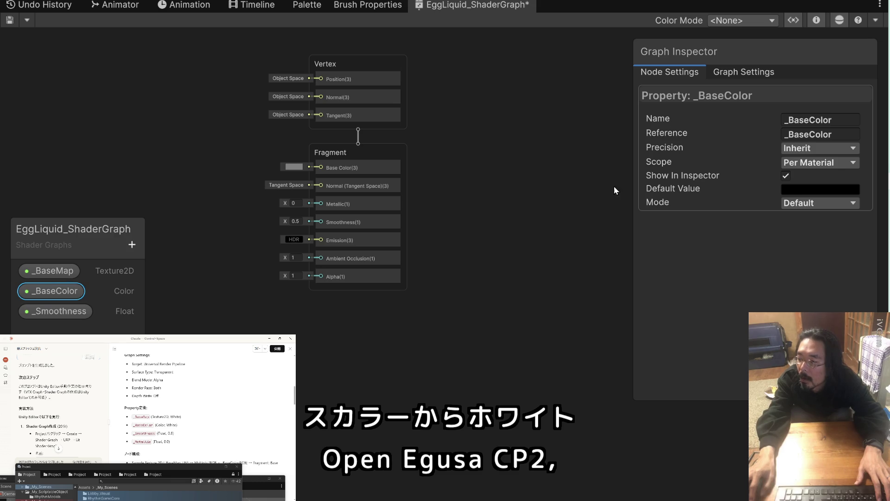
left_click(795, 189)
left_click_drag(786, 244, 739, 211)
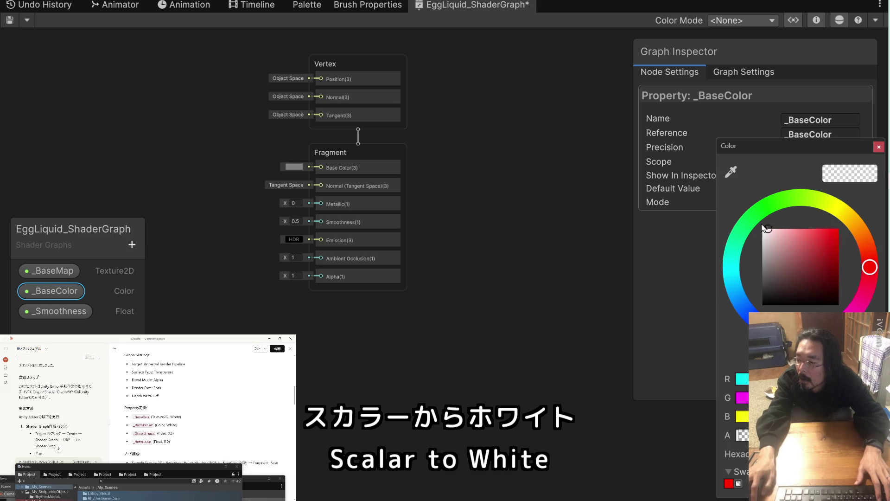
left_click(879, 147)
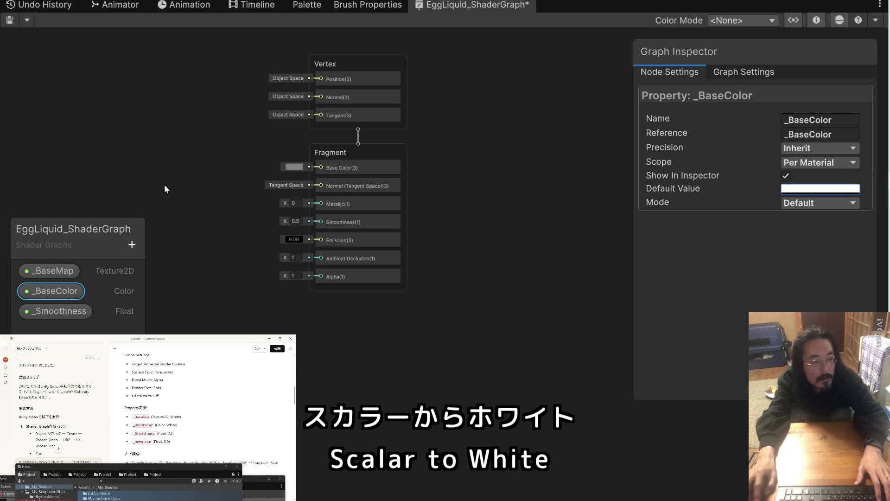
left_click_drag(152, 441, 134, 441)
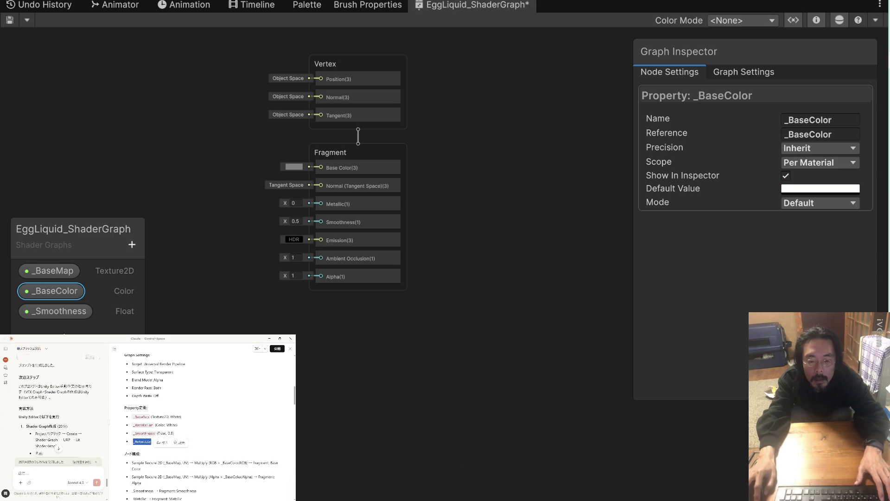
Add a Float property named _Metallic, leaving its default value at 0.
left_click(66, 322)
left_click(132, 245)
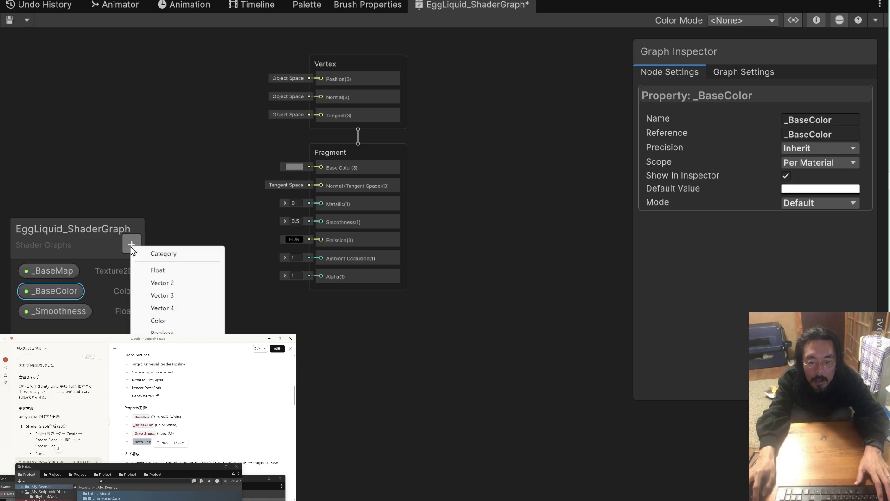
left_click(158, 269)
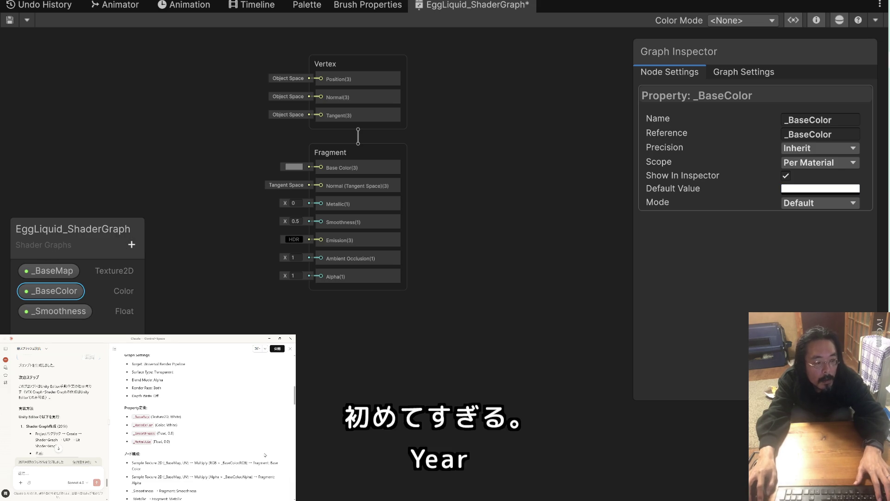
left_click(132, 244)
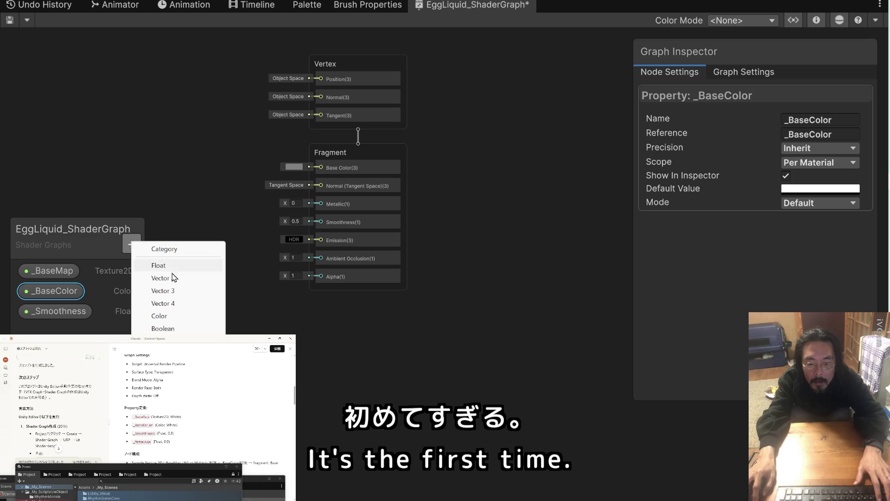
left_click(176, 268)
type("_Metallic")
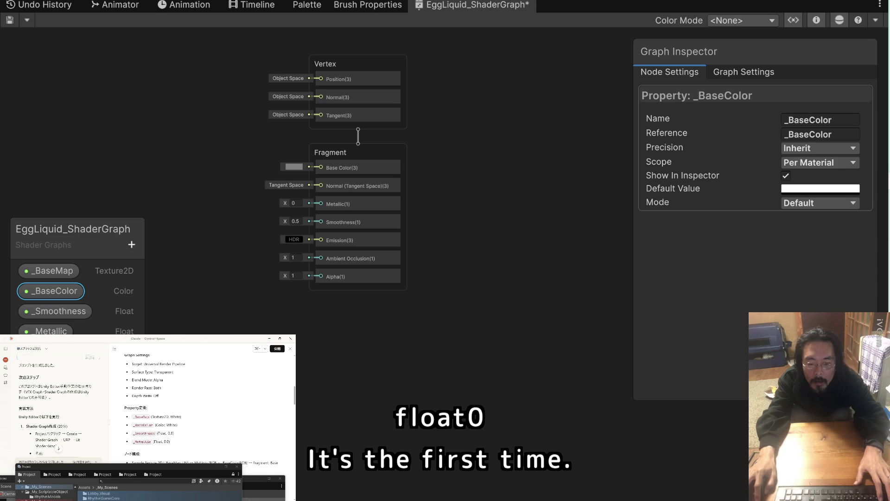
key("Return")
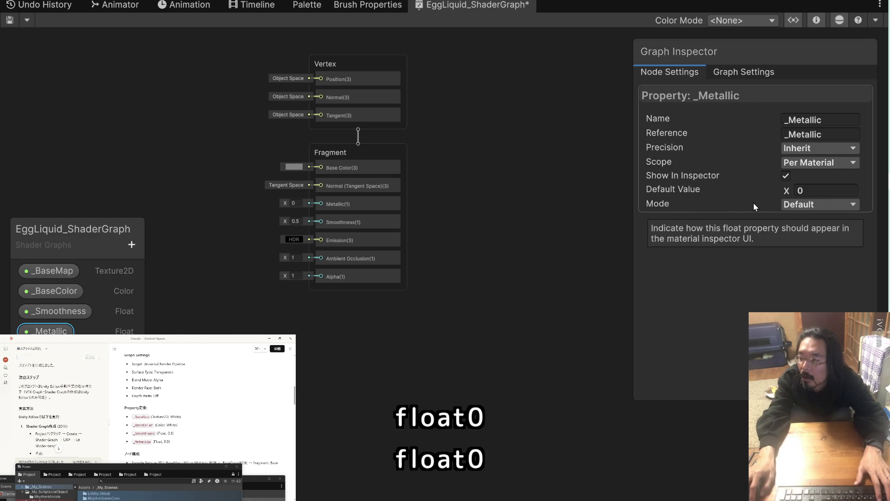
scroll(202, 416, "down", 2)
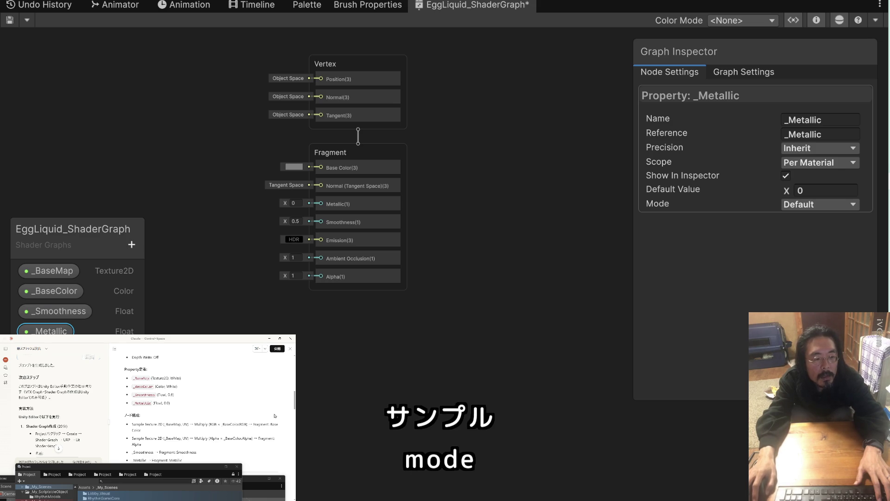
Drag _BaseMap from the Blackboard onto the canvas left of the Vertex block.
scroll(207, 137, "up", 4)
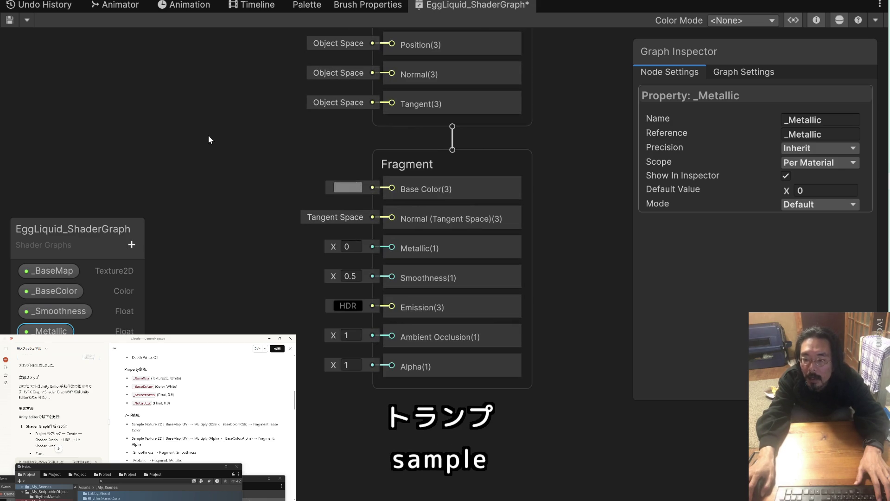
scroll(207, 135, "down", 1)
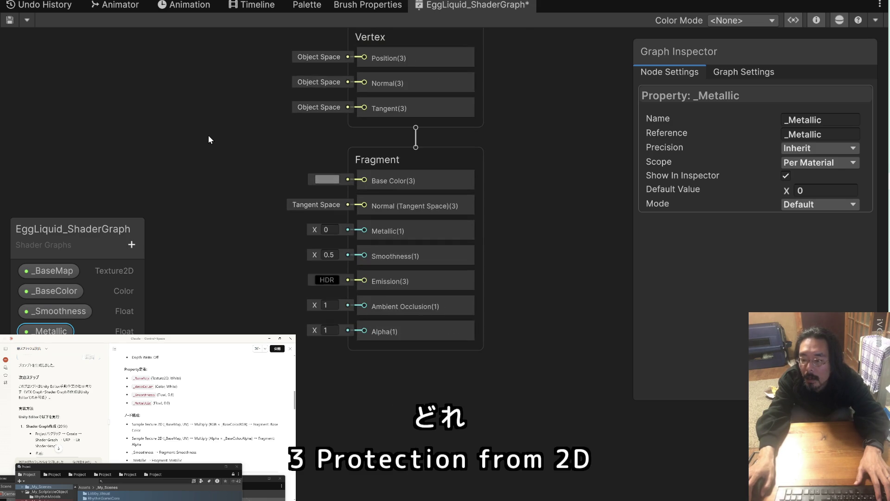
left_click_drag(210, 134, 232, 185)
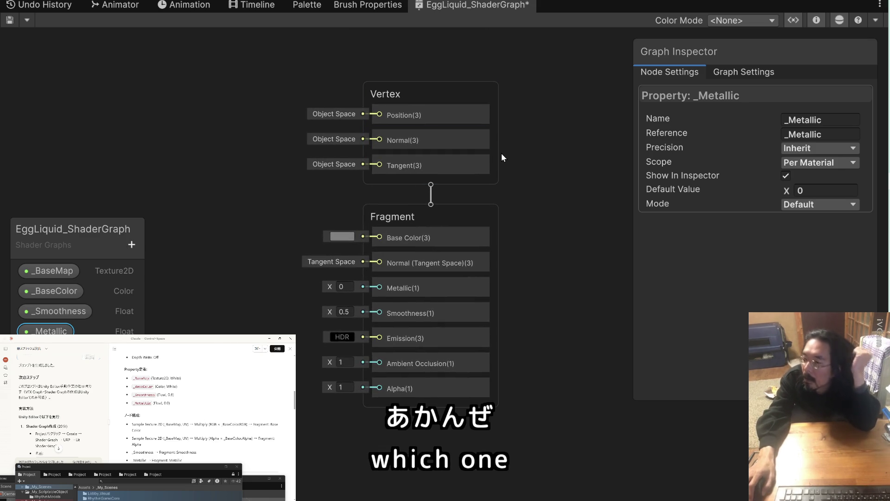
left_click(69, 270)
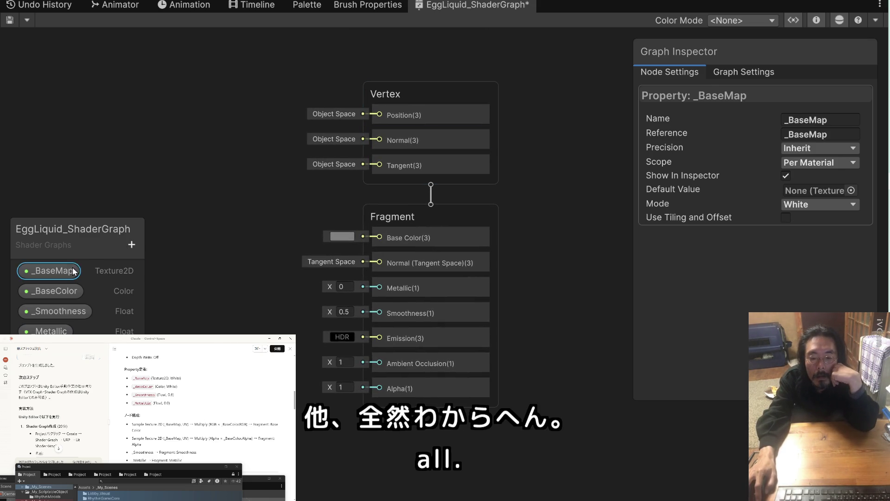
left_click_drag(70, 270, 190, 139)
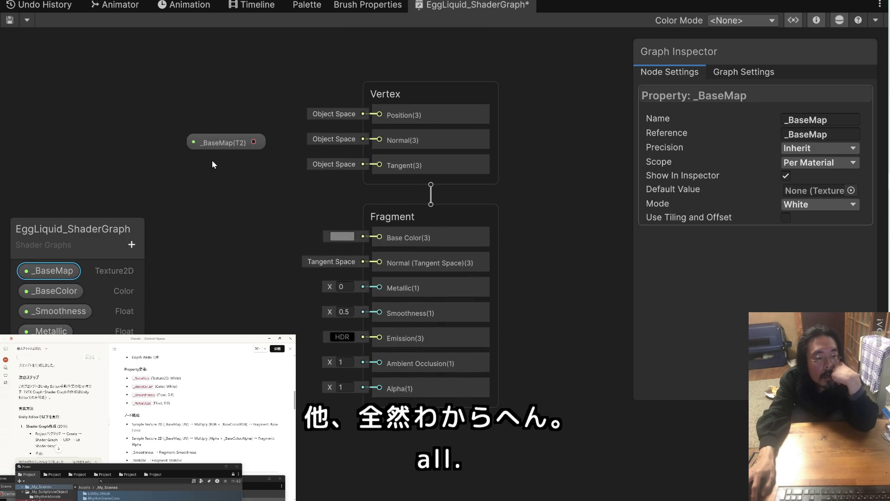
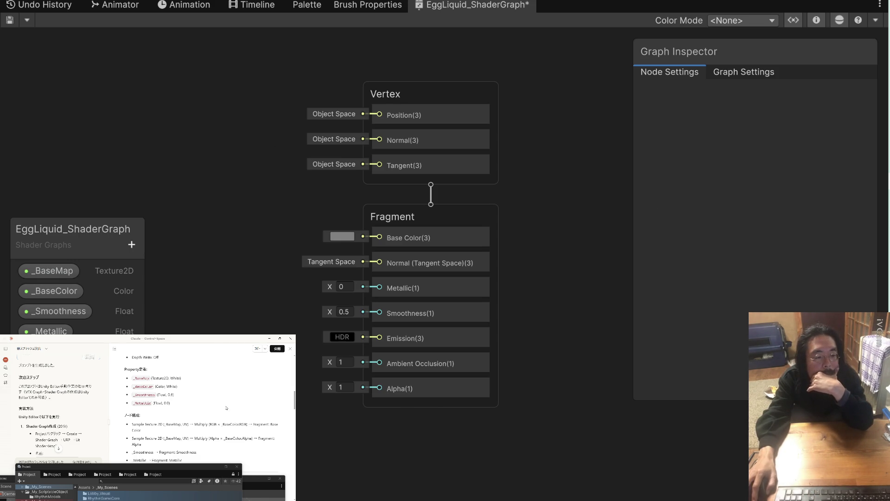
Search the node menu for 'Sample Texture' and create a Sample Texture 2D node on the EggLiquid canvas.
scroll(226, 408, "down", 3)
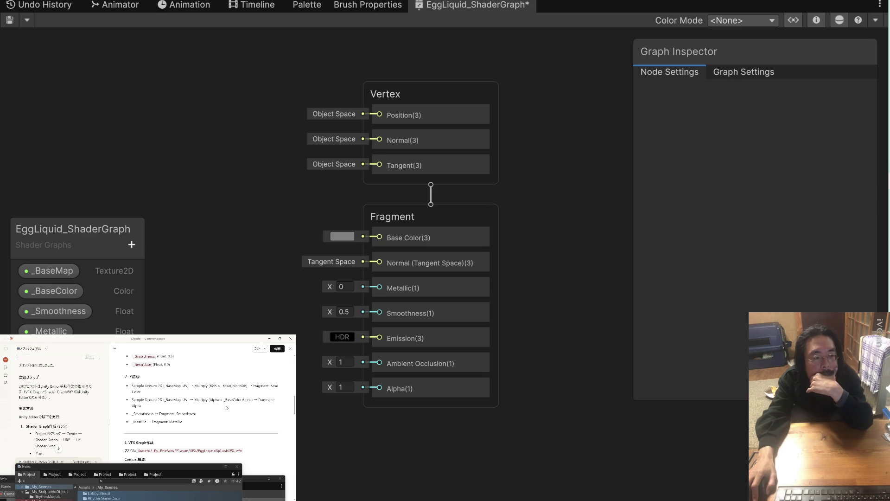
right_click(243, 142)
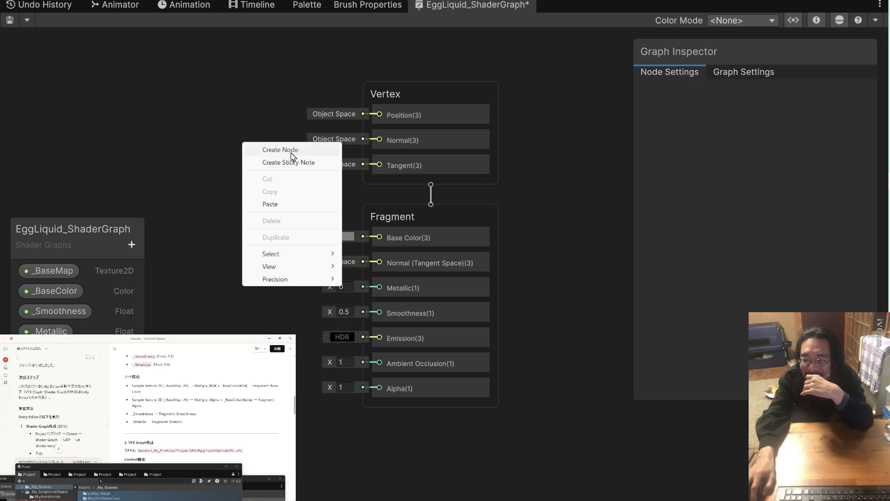
mouse_move(306, 257)
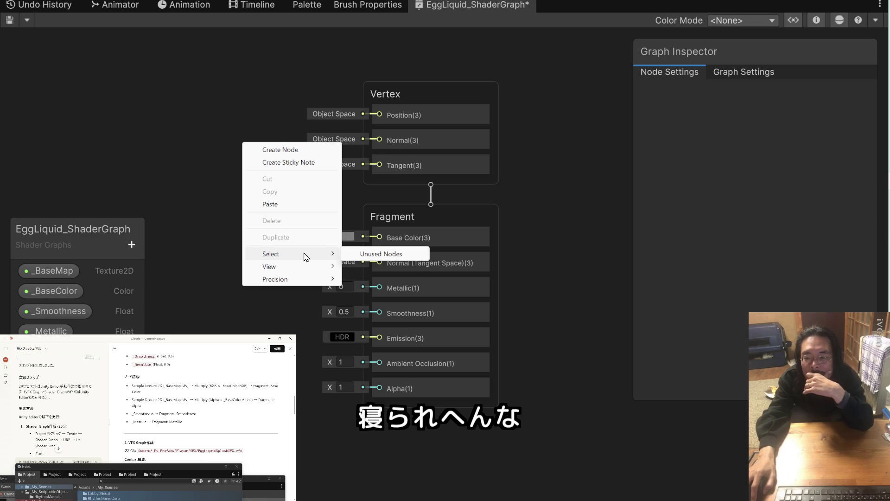
left_click(295, 151)
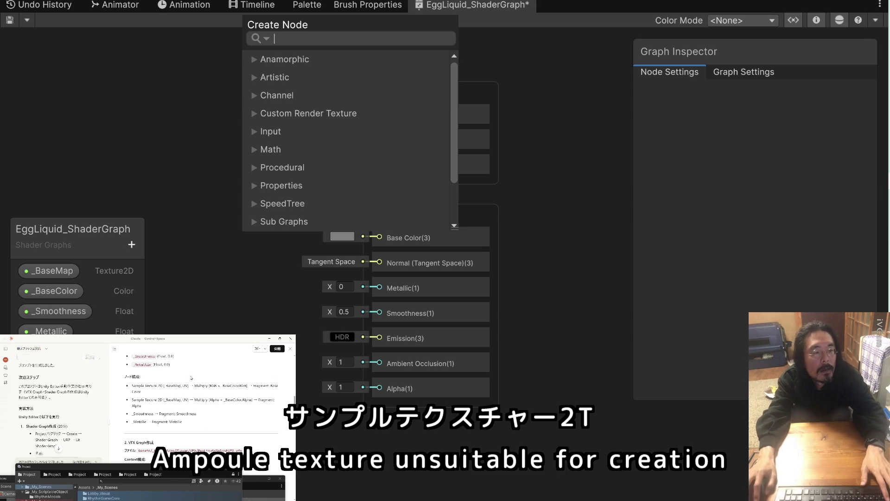
left_click_drag(157, 385, 132, 385)
key("ctrl+c")
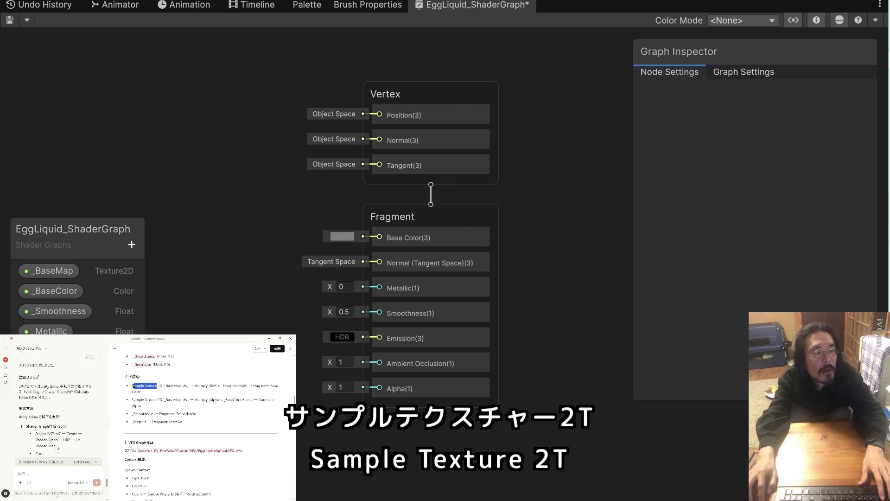
right_click(233, 67)
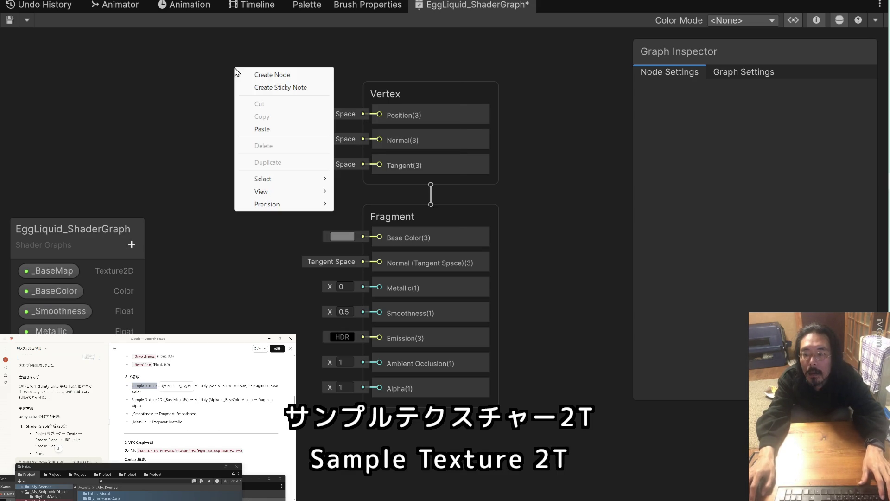
left_click(284, 76)
key("ctrl+v")
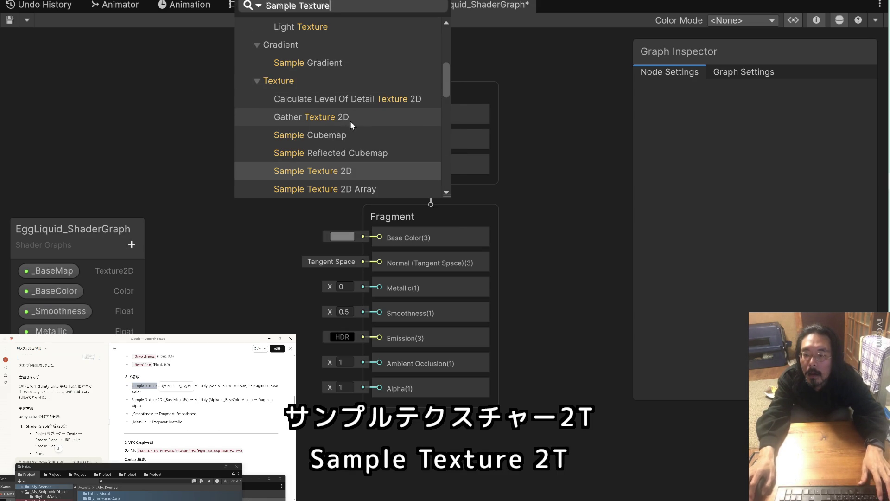
left_click(360, 170)
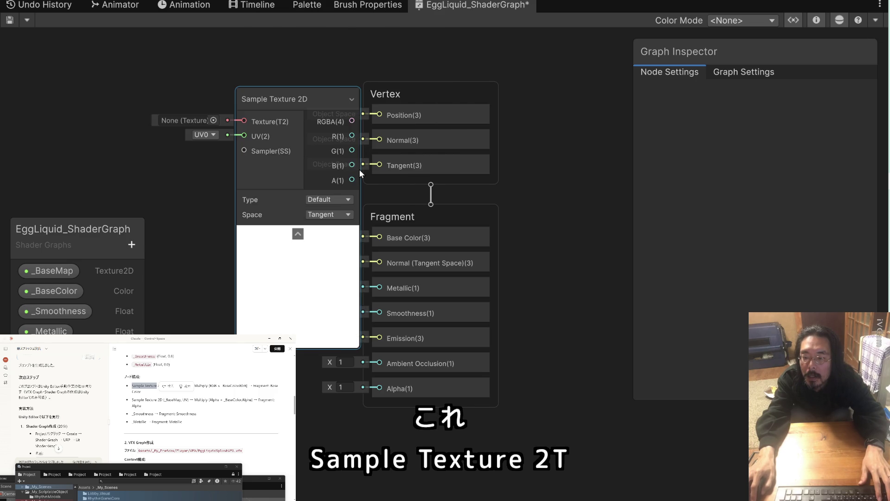
Move Sample Texture 2D left of the master blocks and drag the _BaseMap property onto the graph.
mouse_move(311, 101)
left_mouse_down()
mouse_move(232, 95)
mouse_move(332, 135)
mouse_move(322, 135)
left_mouse_up()
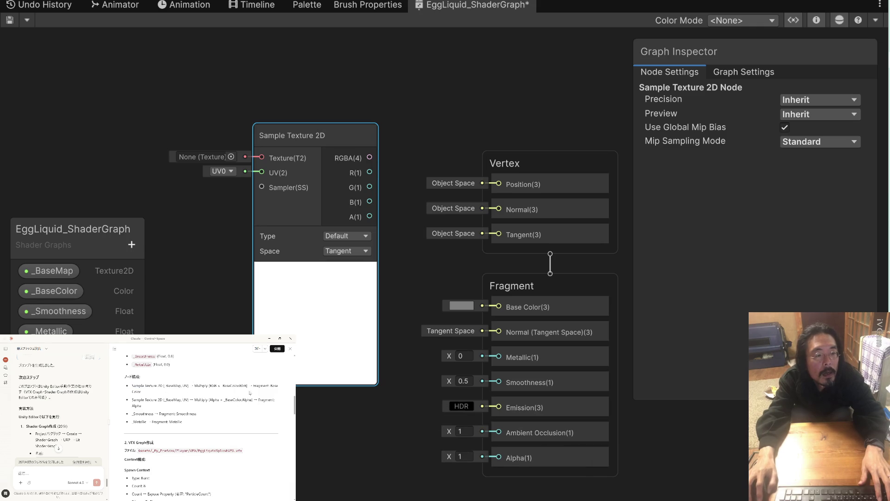
left_click(185, 174)
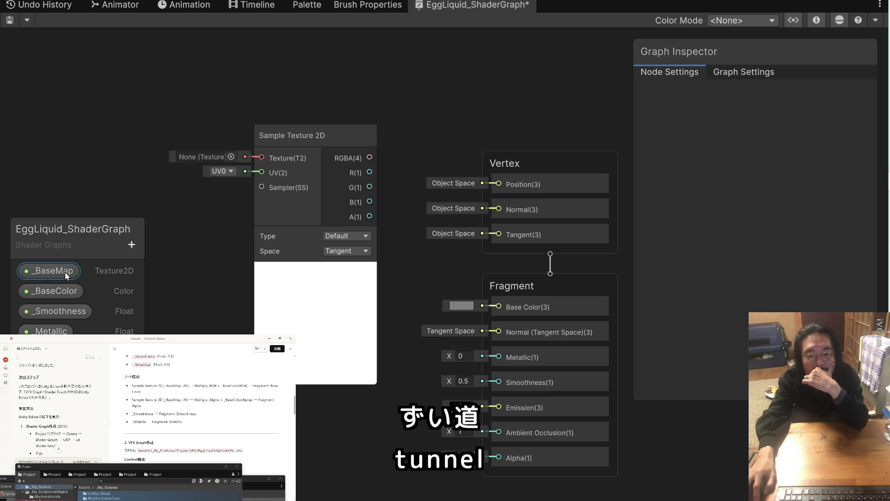
mouse_move(66, 276)
left_mouse_down()
mouse_move(200, 161)
mouse_move(166, 133)
left_mouse_up()
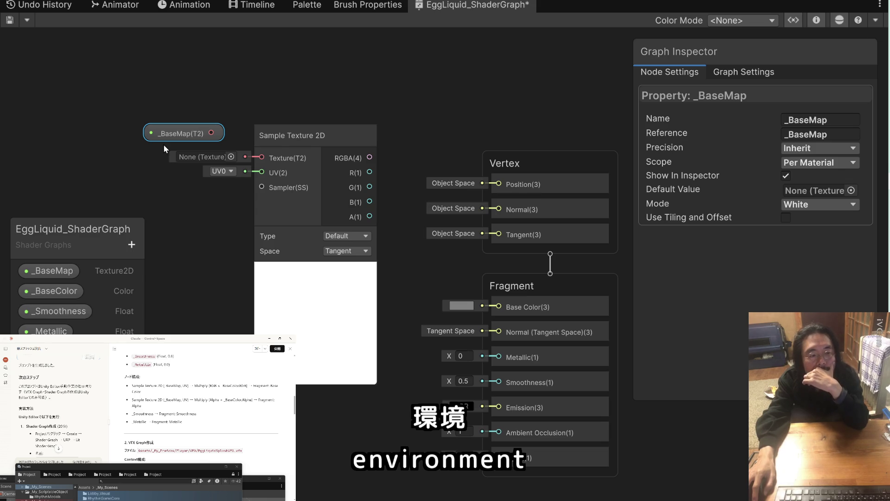
Connect _BaseMap into Texture(T2), keeping Type at Default and Space at Tangent.
mouse_move(180, 135)
left_mouse_down()
mouse_move(183, 202)
mouse_move(252, 177)
mouse_move(263, 157)
left_mouse_up()
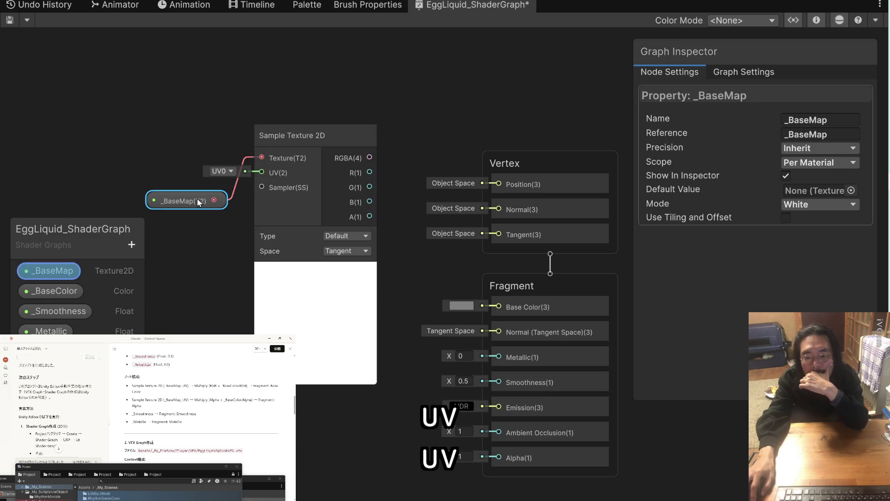
left_click_drag(206, 200, 211, 156)
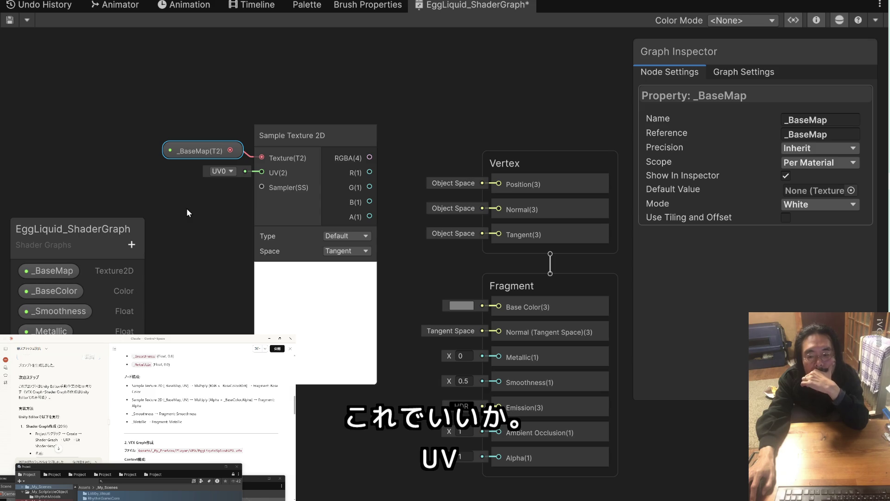
left_click(352, 236)
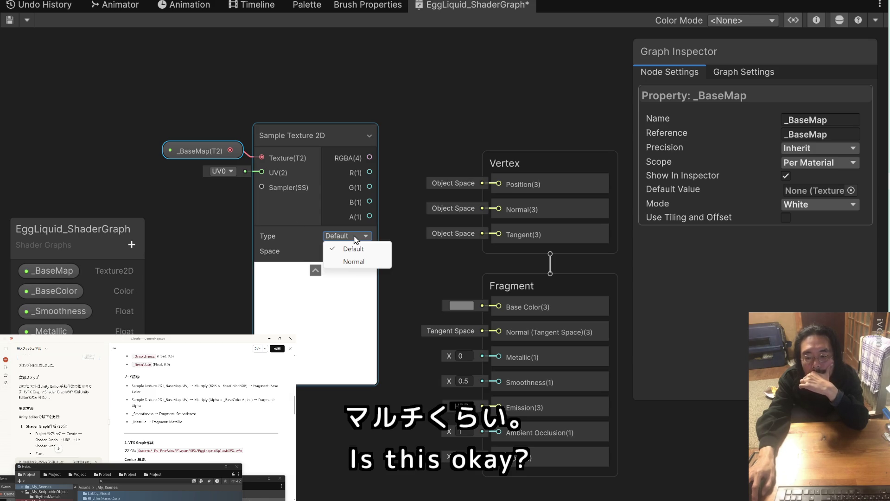
left_click(307, 235)
left_click(346, 251)
left_click(353, 260)
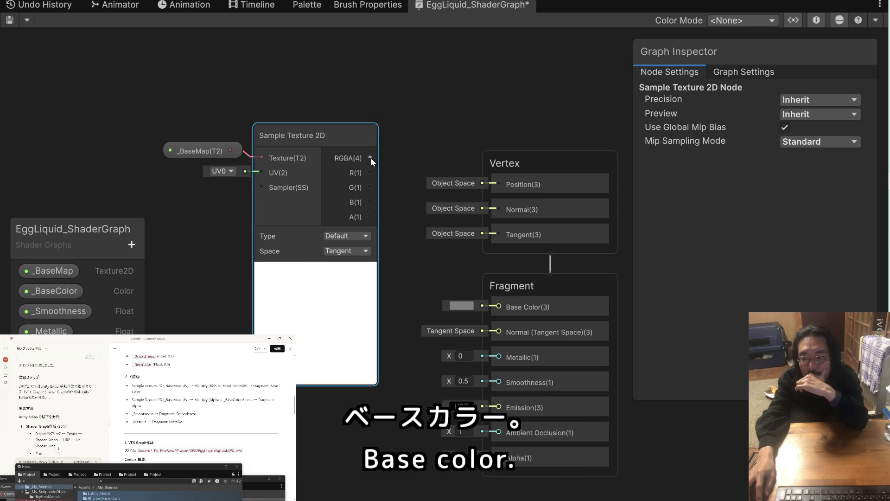
Wire RGBA(4) into Base Color and A(1) into Alpha, then lower the Sample Texture 2D node.
left_click_drag(371, 158, 499, 313)
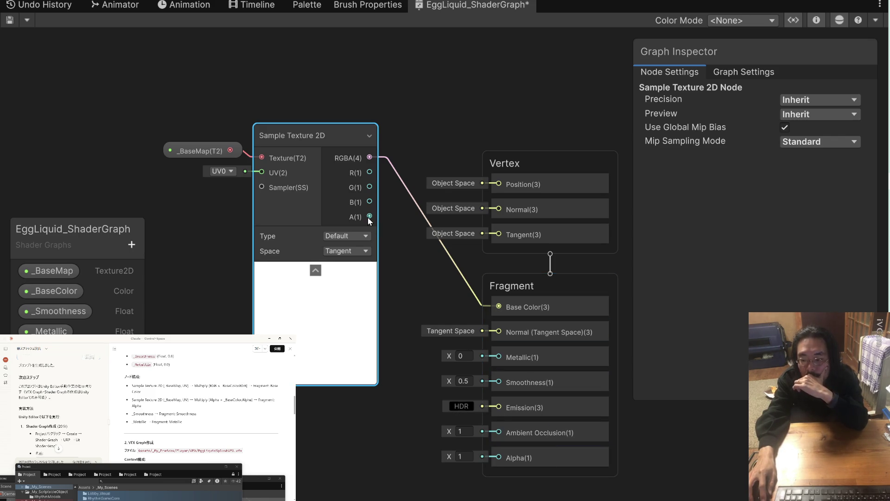
mouse_move(369, 216)
left_mouse_down()
mouse_move(487, 432)
mouse_move(496, 391)
left_mouse_up()
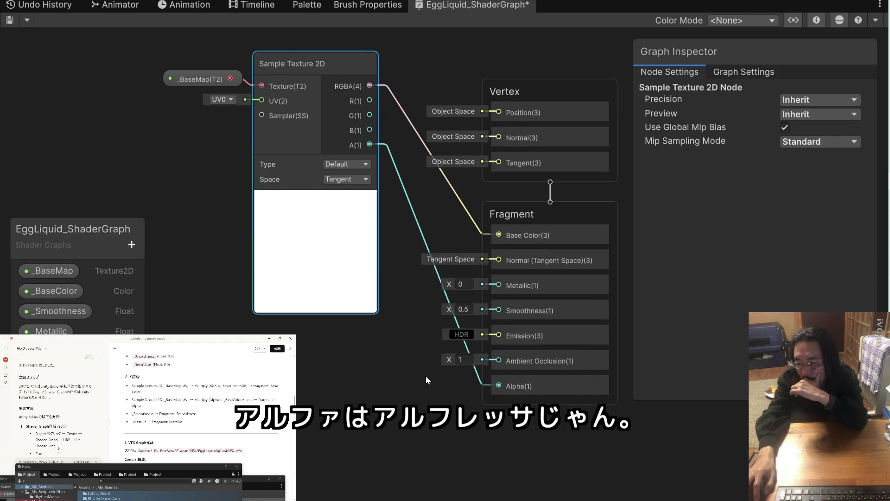
left_click_drag(396, 317, 402, 386)
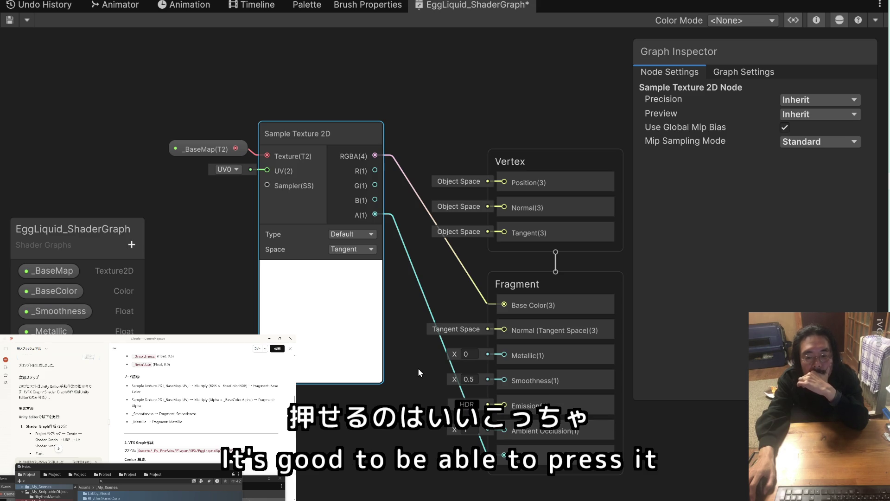
mouse_move(368, 351)
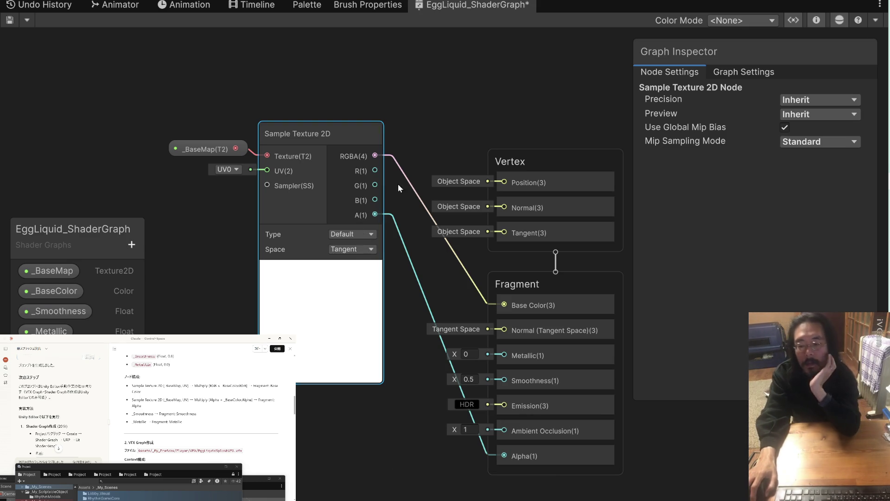
left_click_drag(337, 131, 343, 297)
Place _BaseMap beside Sample Texture 2D and inspect the _BaseColor property in the Blackboard.
left_click_drag(223, 149, 227, 316)
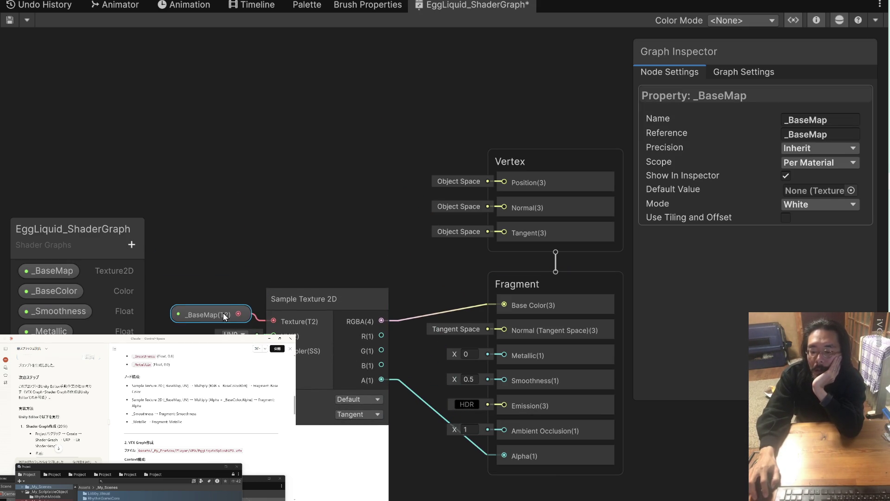
left_click_drag(222, 316, 230, 315)
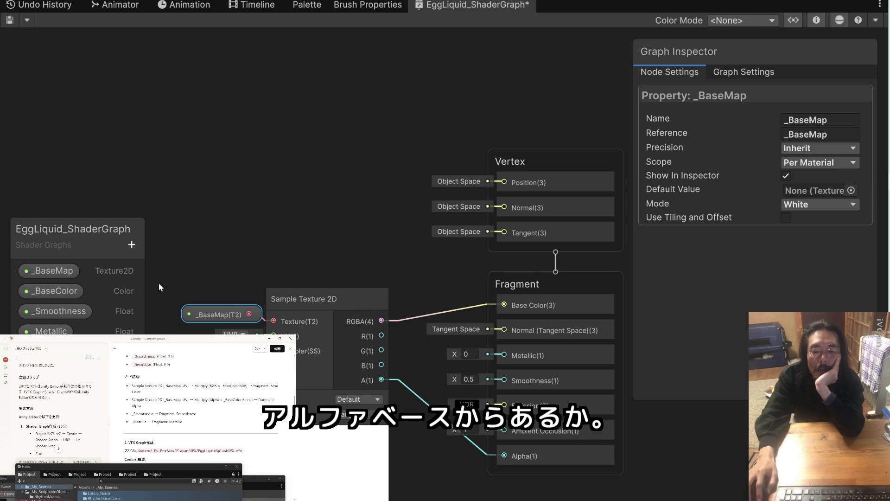
left_click(61, 290)
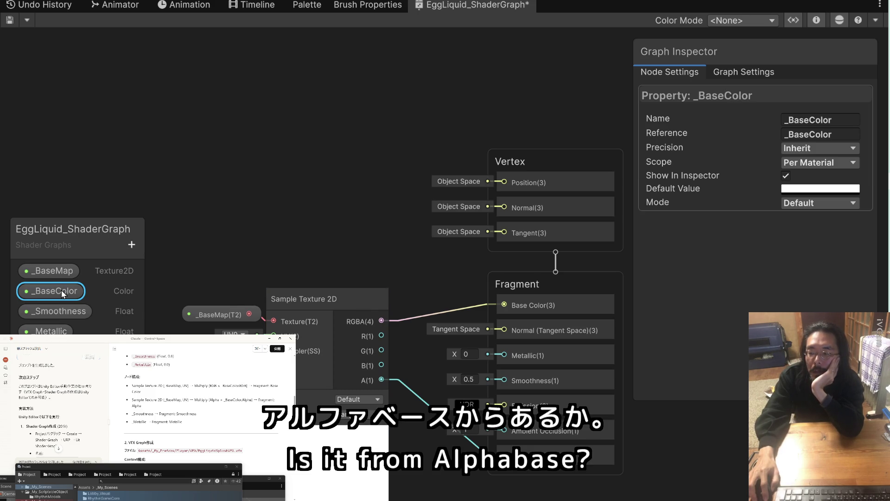
scroll(190, 420, "up", 3)
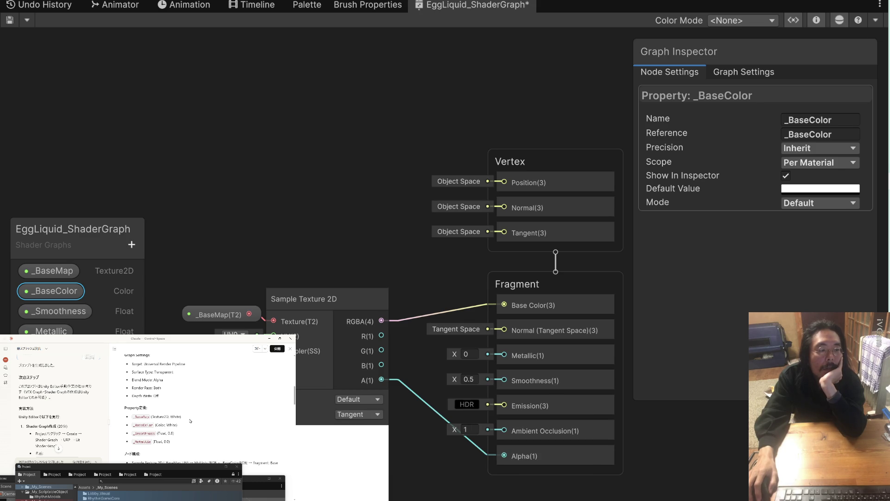
scroll(190, 421, "down", 3)
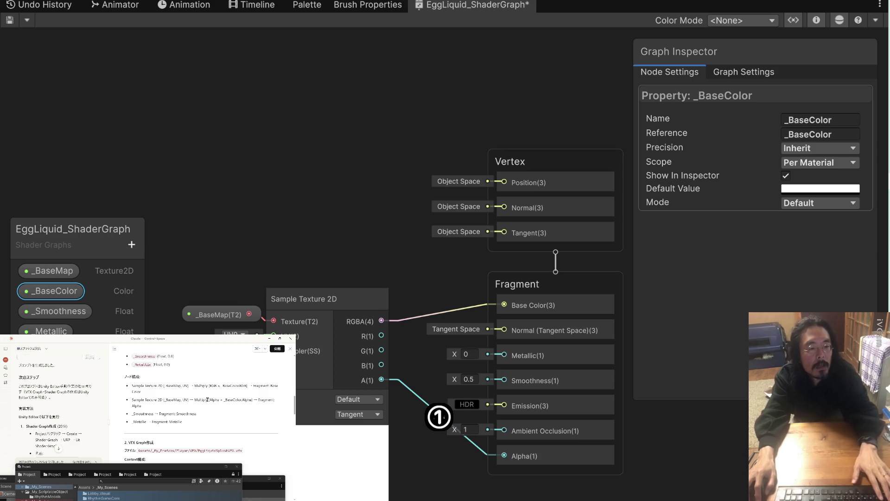
Create a Multiply node by searching 'Multiply' and position it above Sample Texture 2D.
double_click(208, 400)
key("ctrl+c")
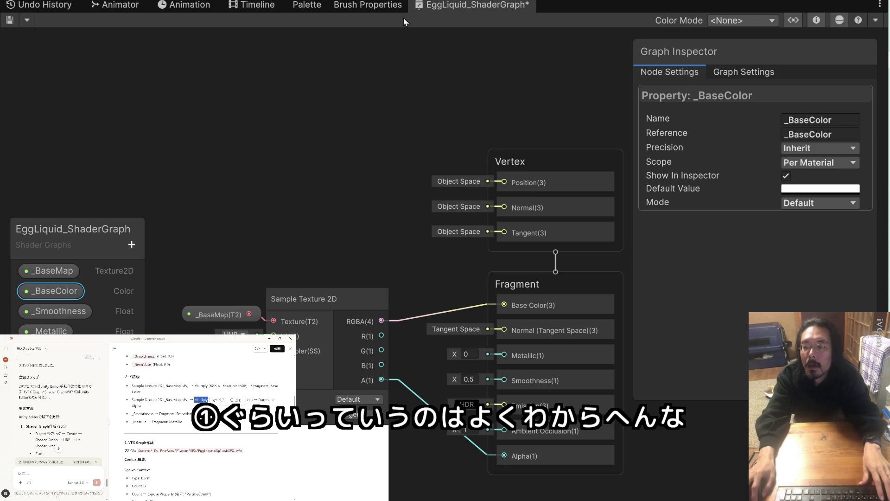
right_click(354, 58)
left_click(376, 65)
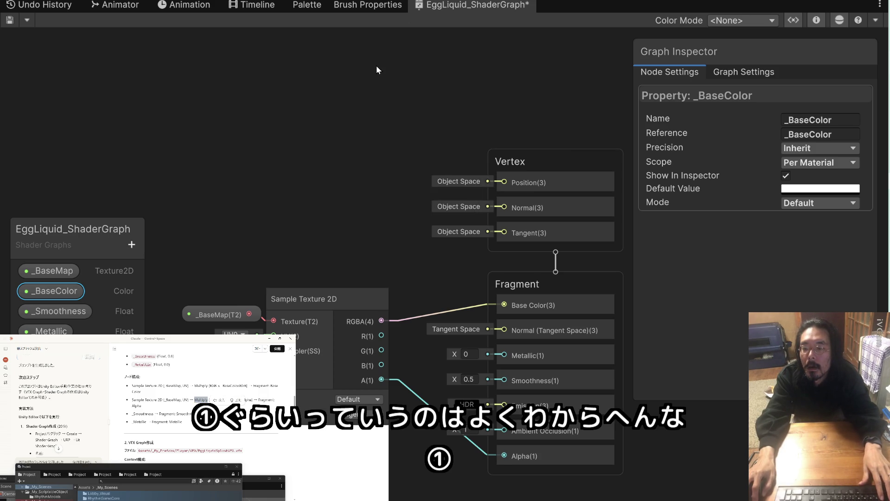
key("ctrl+v")
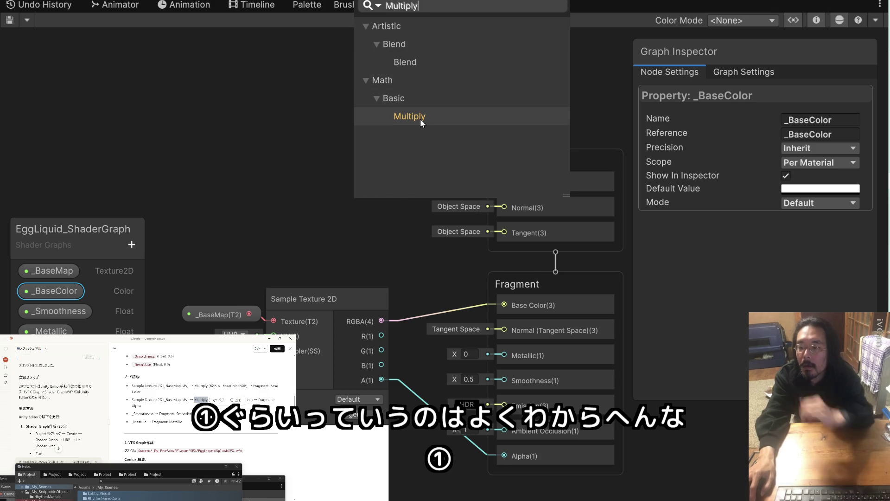
left_click(420, 119)
mouse_move(419, 90)
left_mouse_down()
mouse_move(310, 102)
mouse_move(314, 146)
left_mouse_up()
left_click_drag(411, 116, 430, 52)
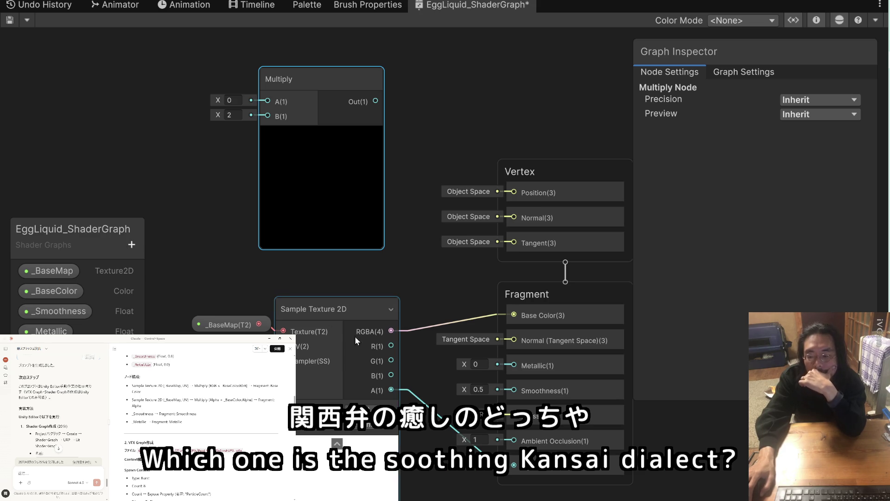
left_click(391, 309)
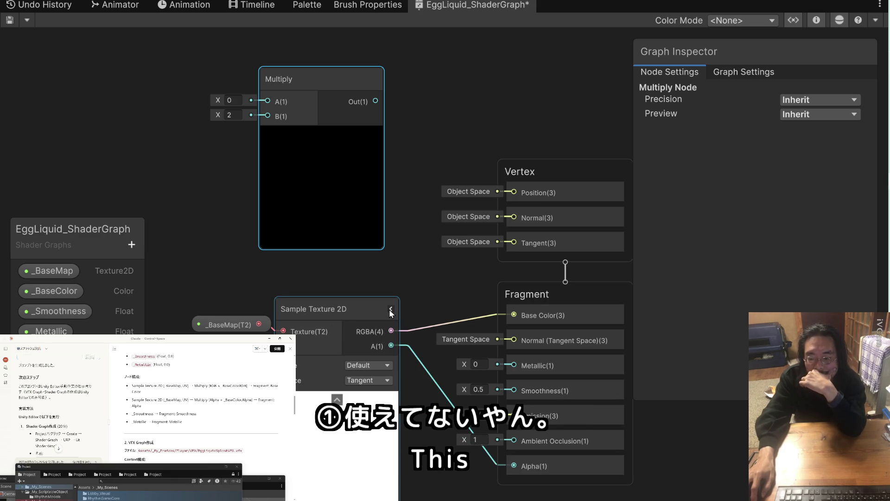
left_click(391, 310)
left_click(390, 309)
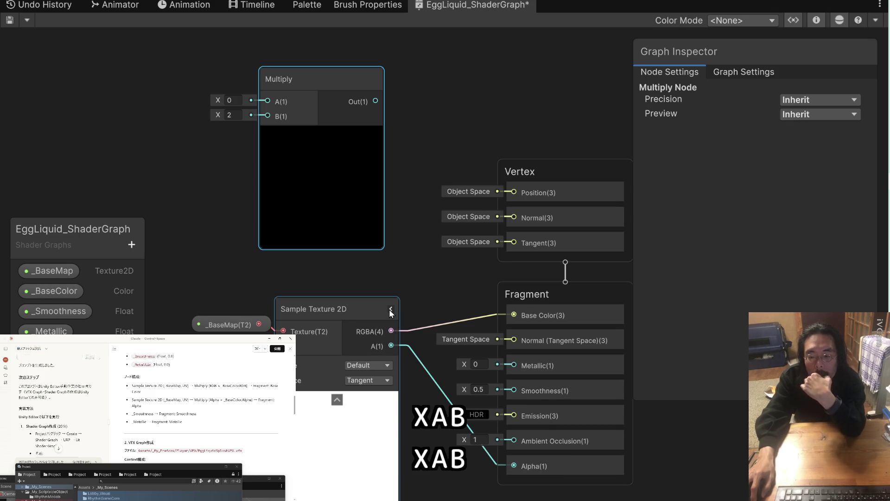
left_click(366, 366)
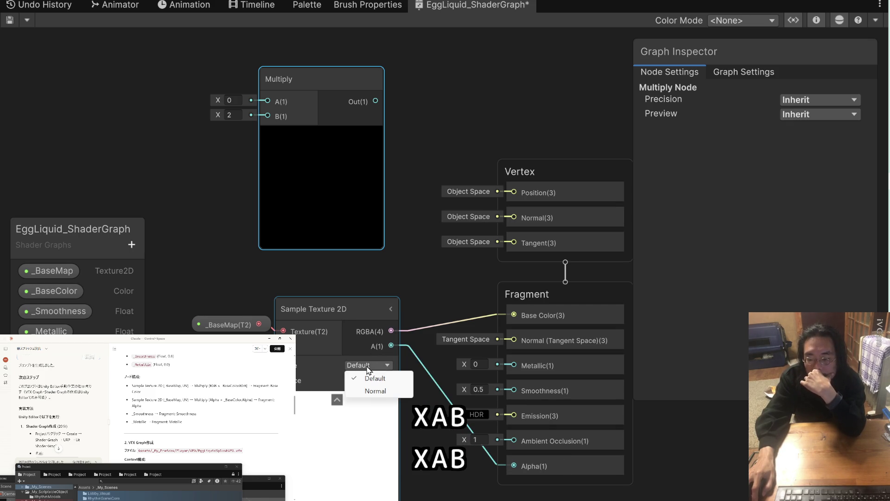
left_click(373, 390)
left_click(371, 368)
left_click(371, 379)
left_click(368, 380)
left_click(375, 405)
left_click(370, 381)
left_click(371, 395)
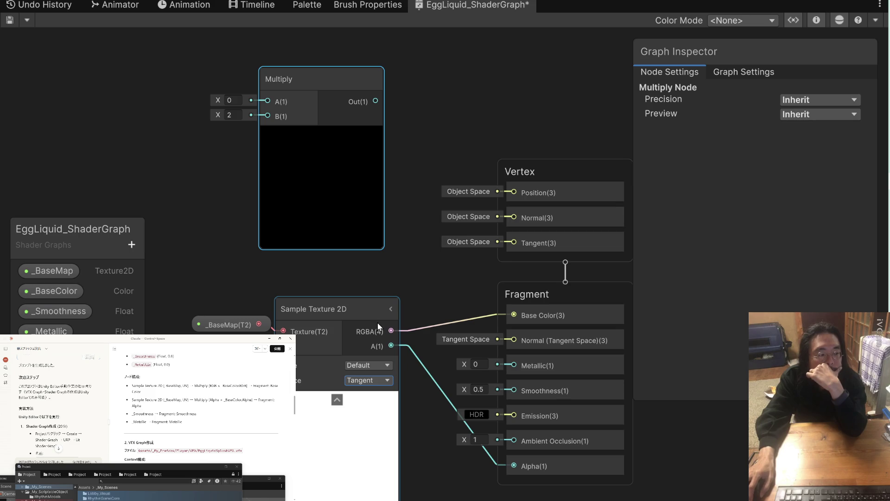
scroll(87, 422, "down", 2)
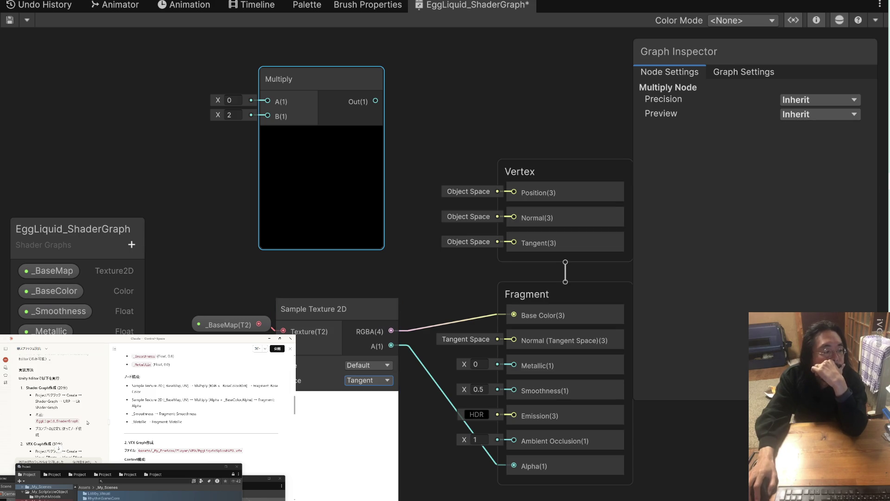
scroll(160, 421, "down", 1)
scroll(159, 422, "down", 1)
scroll(160, 422, "up", 1)
scroll(160, 422, "up", 1)
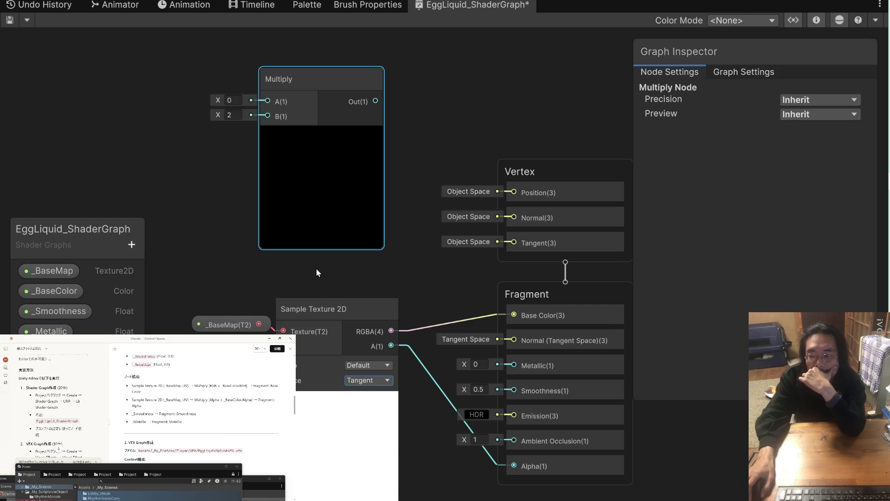
Move _BaseMap and Sample Texture 2D up-left and set Multiply beside the sampler.
left_click_drag(316, 268, 357, 243)
left_click(358, 278)
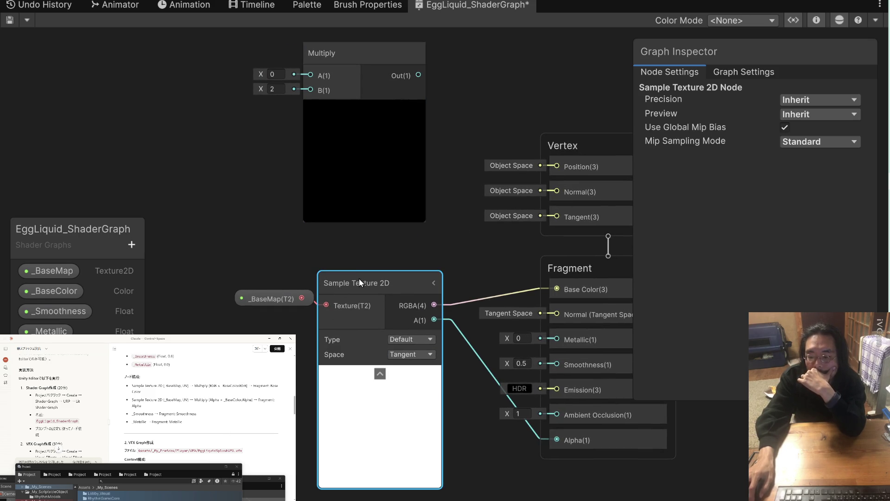
left_click_drag(225, 249, 344, 327)
mouse_move(375, 273)
left_mouse_down()
mouse_move(295, 240)
mouse_move(207, 84)
left_mouse_up()
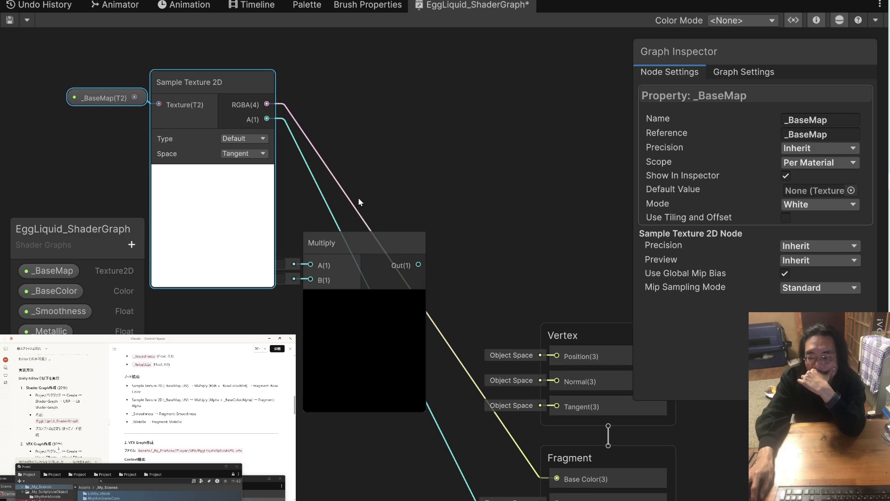
left_click_drag(358, 195, 275, 299)
left_click_drag(335, 243, 403, 126)
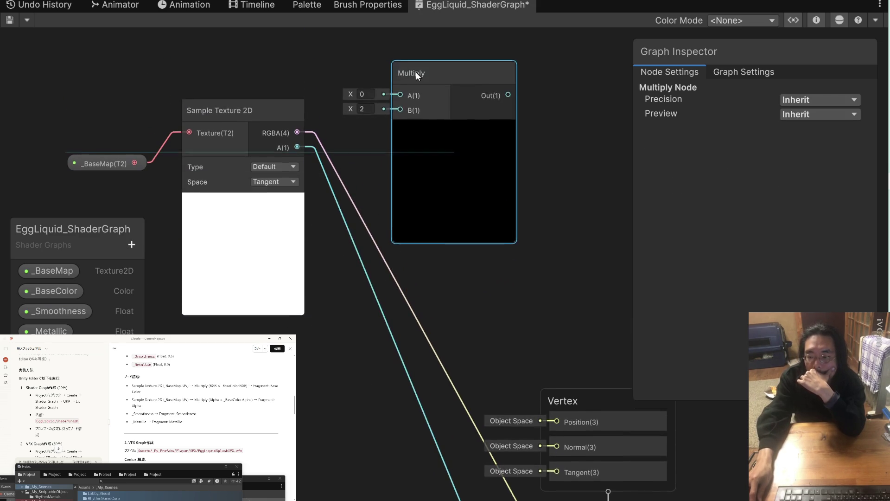
Connect Sample Texture 2D's RGBA(4) into Multiply's A input and pull a link off Base Color.
left_click_drag(297, 149, 388, 148)
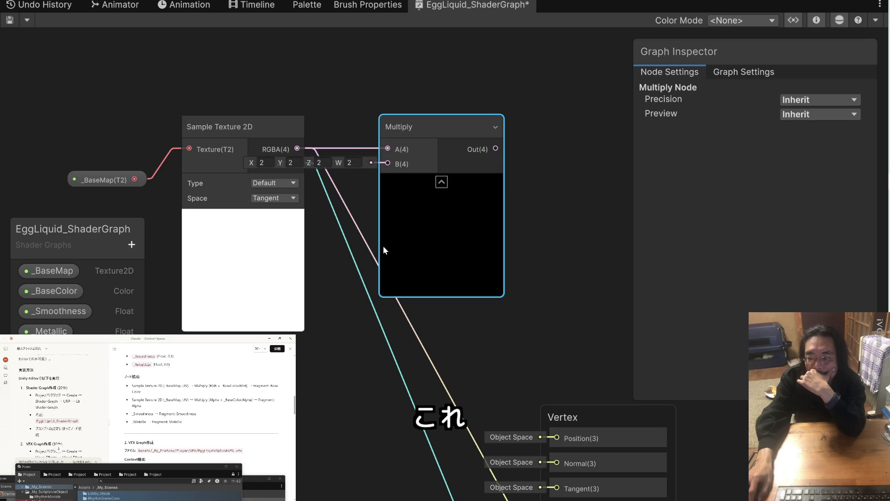
scroll(453, 373, "down", 2)
scroll(484, 371, "down", 1)
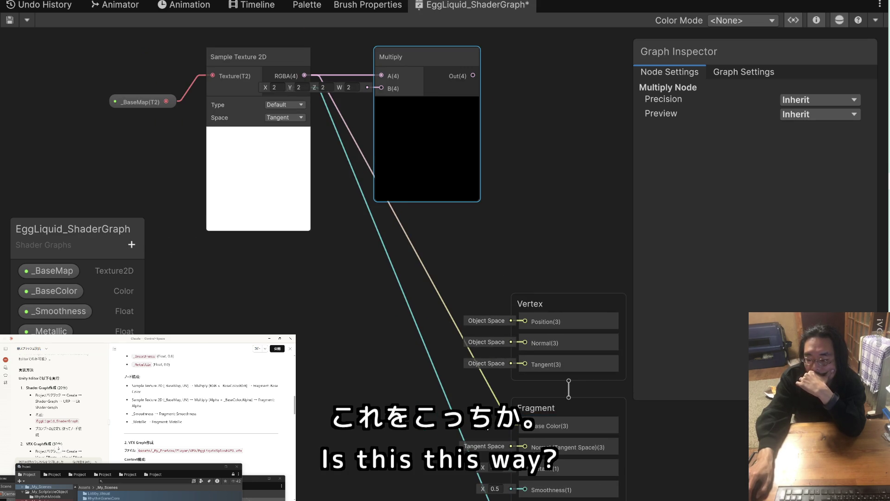
left_click_drag(527, 430, 431, 259)
key("Escape")
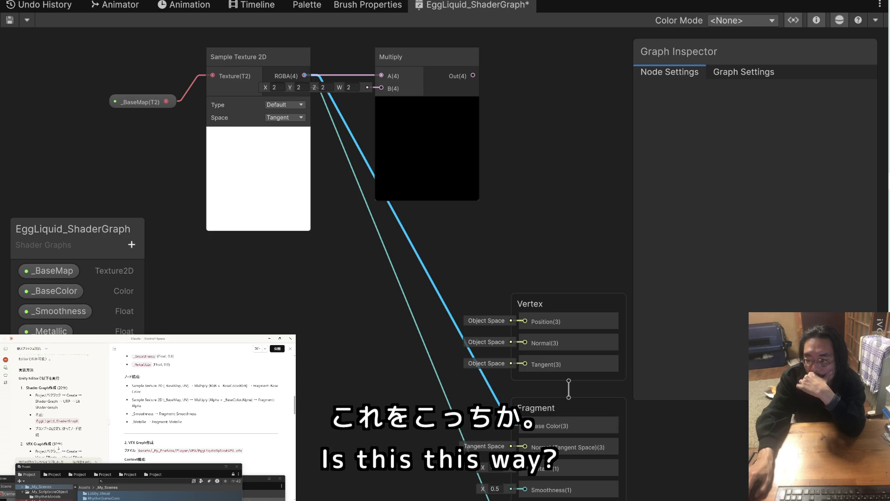
Delete the edges into Base Color and Alpha, and reposition Multiply and _BaseMap around the sampler.
key("Delete")
left_click(455, 422)
key("Delete")
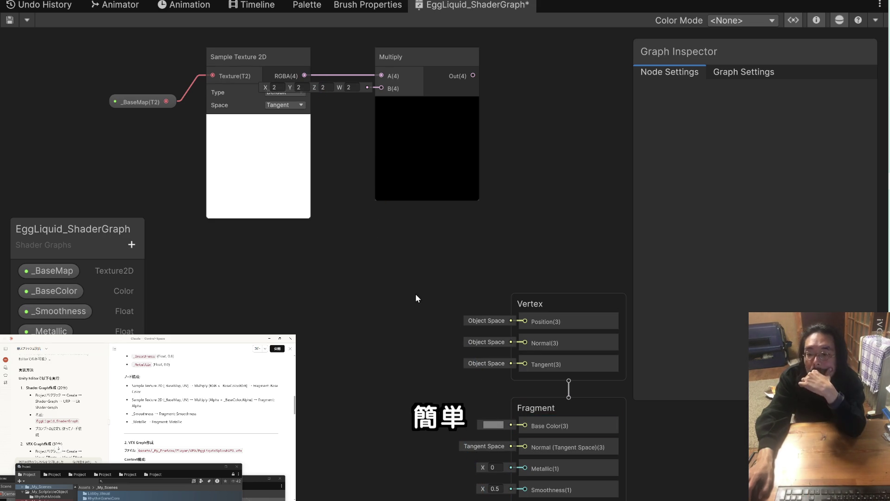
left_click_drag(404, 281, 372, 326)
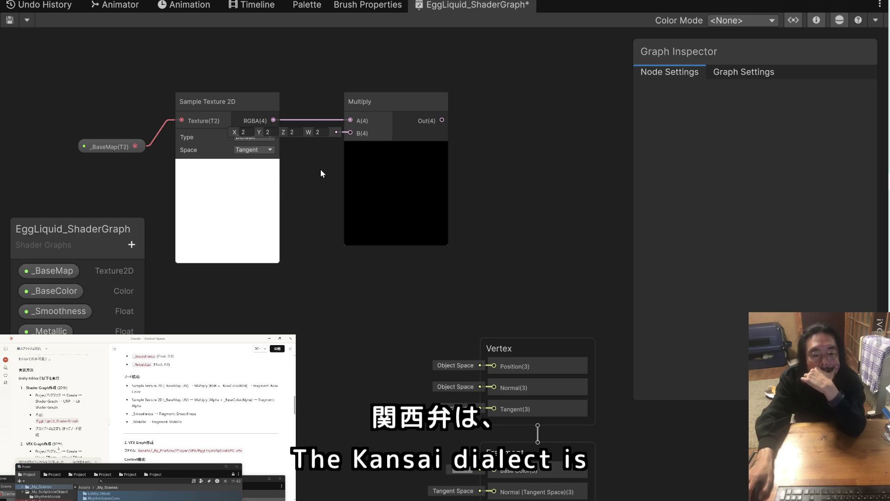
mouse_move(359, 105)
left_mouse_down()
mouse_move(389, 163)
mouse_move(438, 153)
left_mouse_up()
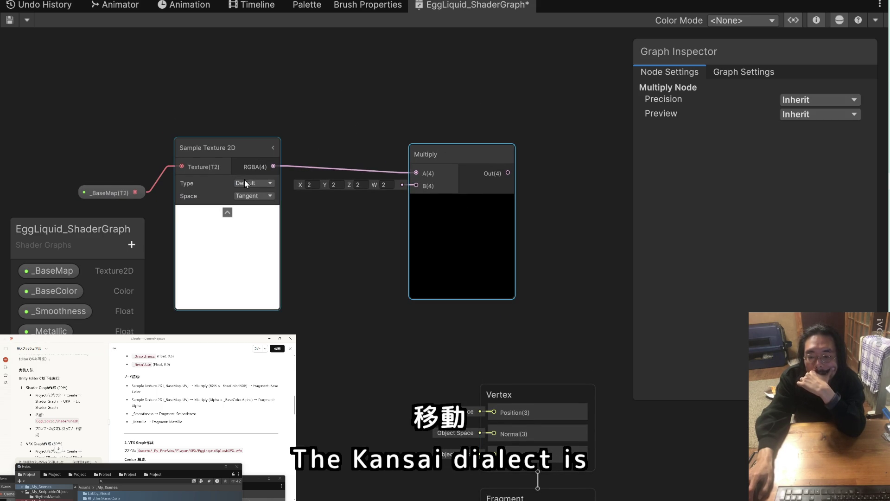
left_click(120, 190)
left_click_drag(120, 188, 128, 158)
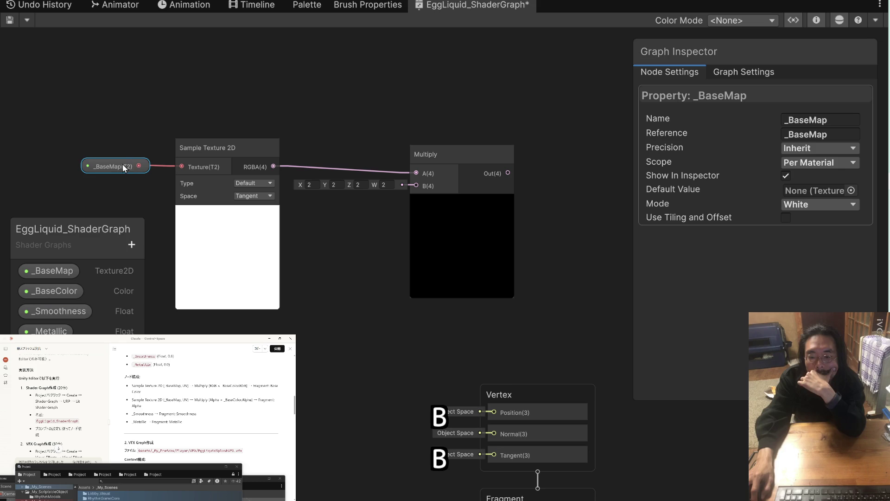
Toggle Sample Texture 2D's unused ports to inspect its UV0 input and R/G/B/A outputs.
left_click(251, 170)
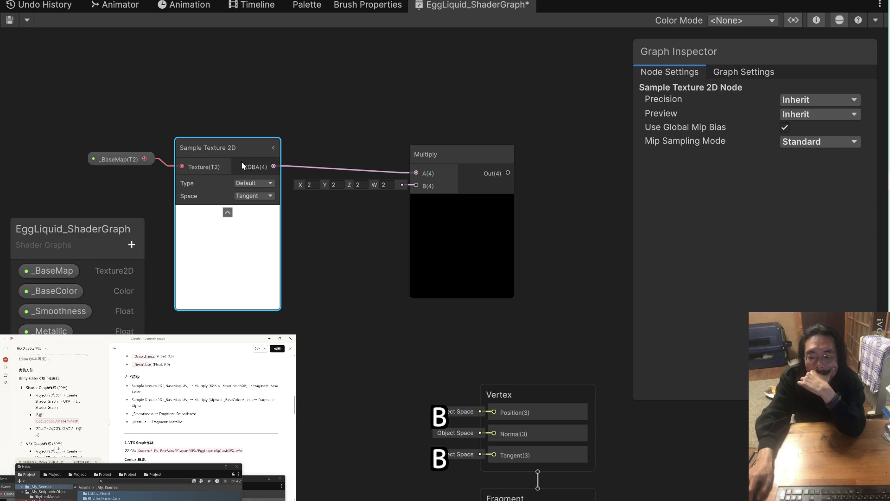
left_click(273, 147)
left_click(273, 147)
left_click(273, 148)
left_click(273, 147)
left_click(273, 147)
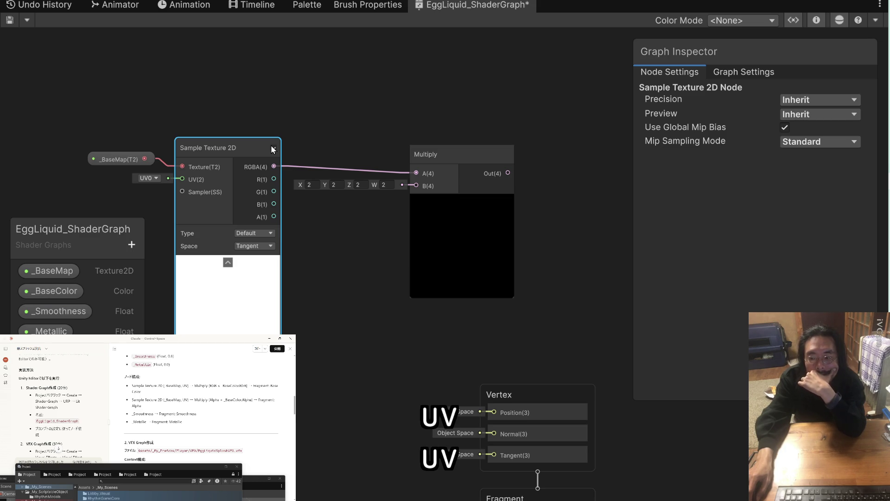
left_click(274, 148)
Show all Sample Texture 2D ports, then select the Property and node-structure lines in the Claude notes.
left_click(274, 149)
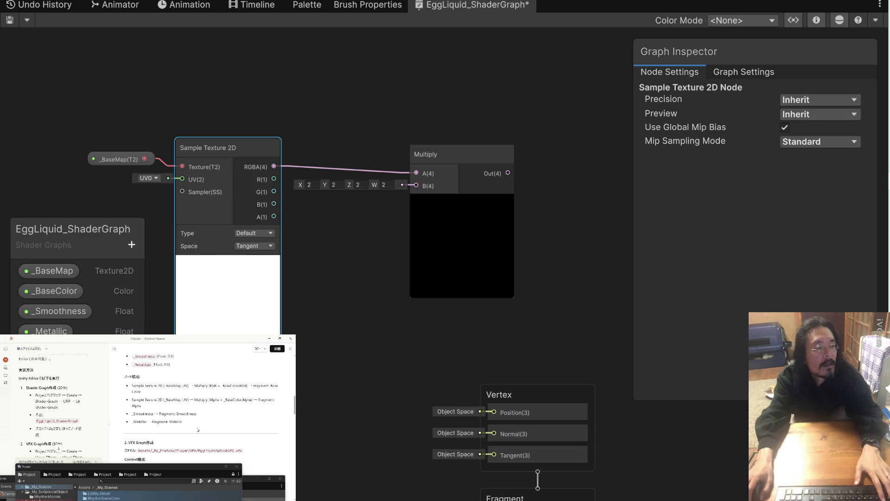
left_click(185, 423)
left_click_drag(186, 423, 132, 399)
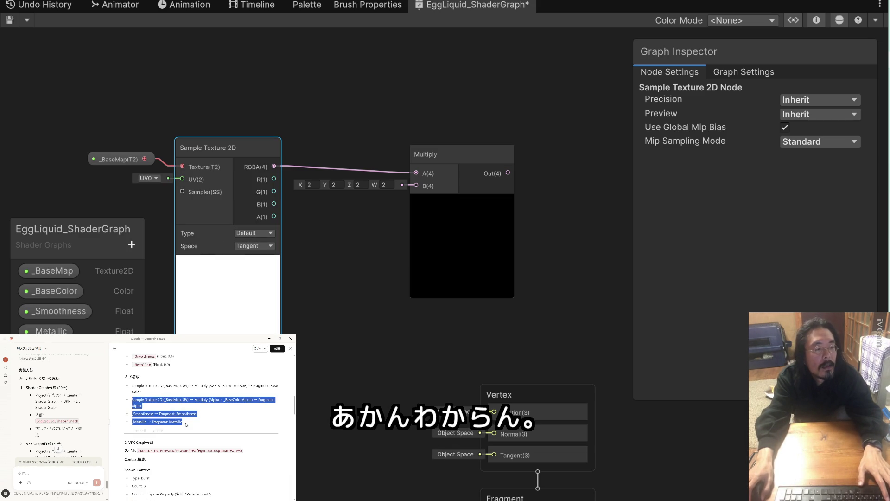
scroll(185, 422, "up", 5)
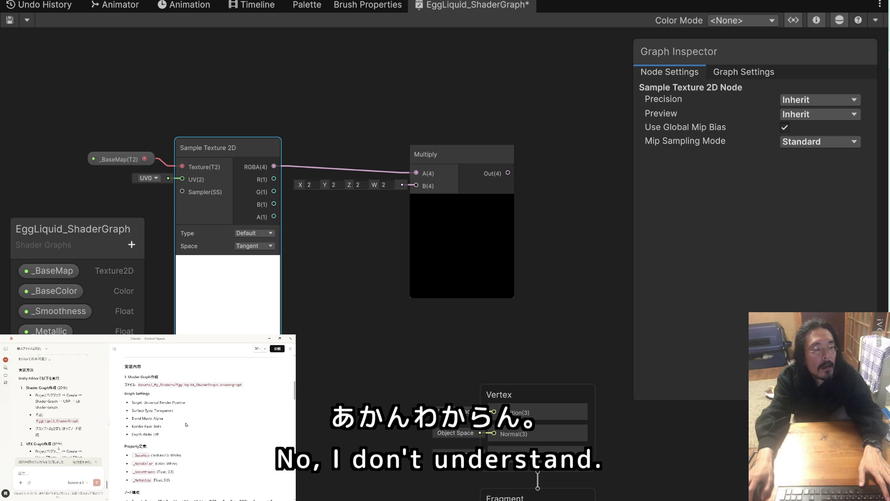
left_click(125, 368)
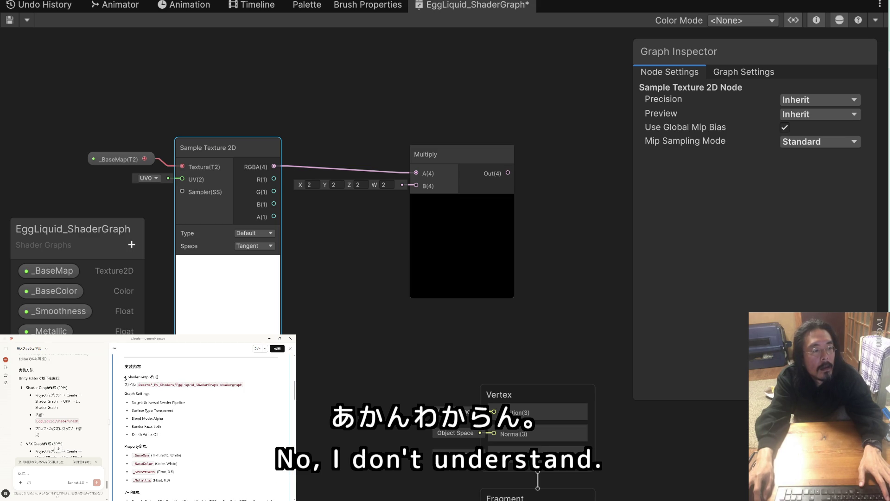
left_click_drag(125, 377, 172, 422)
scroll(171, 423, "down", 3)
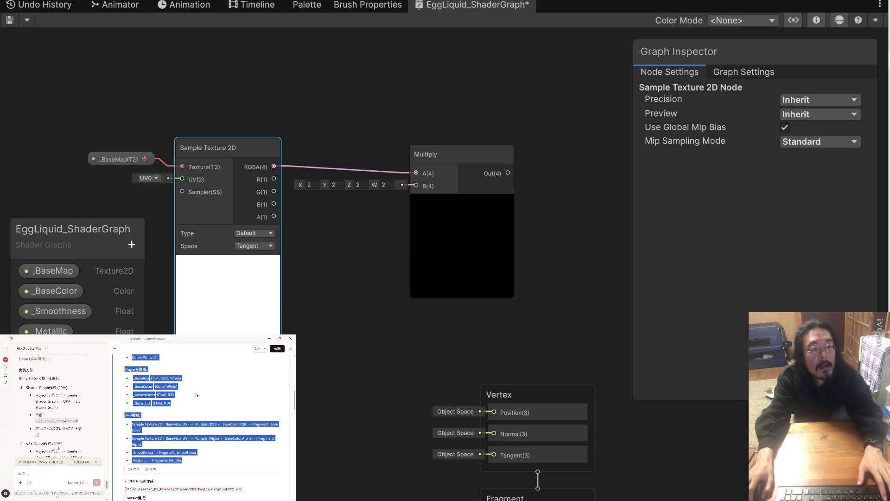
key("super+Down")
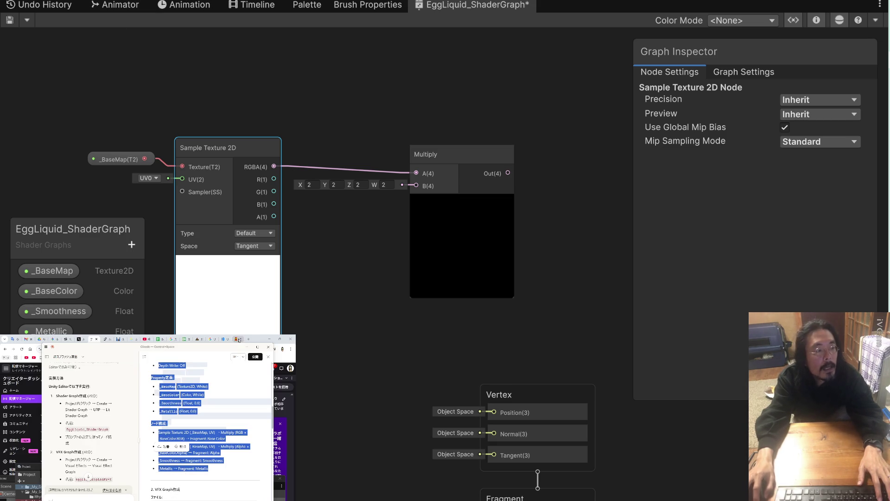
In a new ChatGPT chat, paste the node list and ask 'よくわからない。ちょっとわかりなすくせつめいして'.
left_click(67, 339)
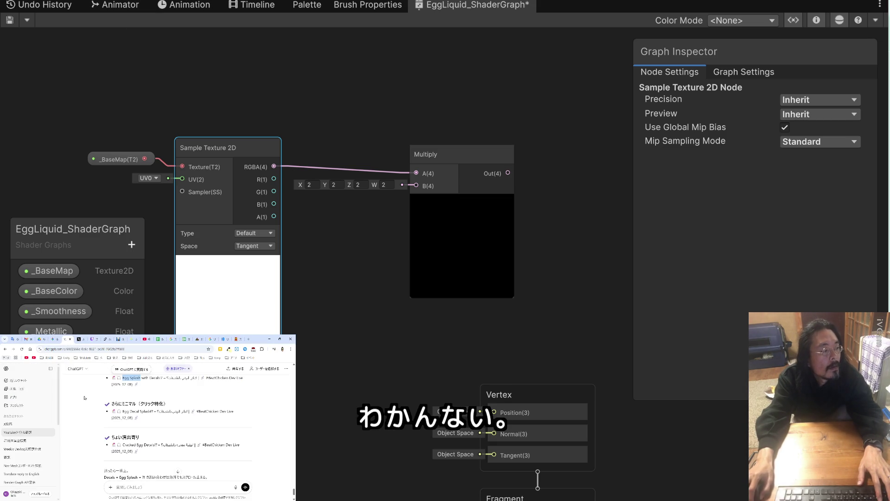
left_click(18, 380)
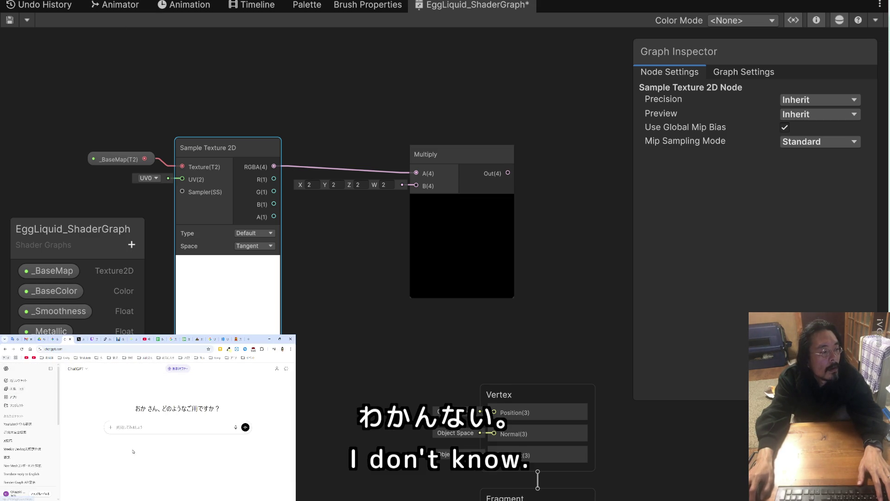
key("ctrl+v")
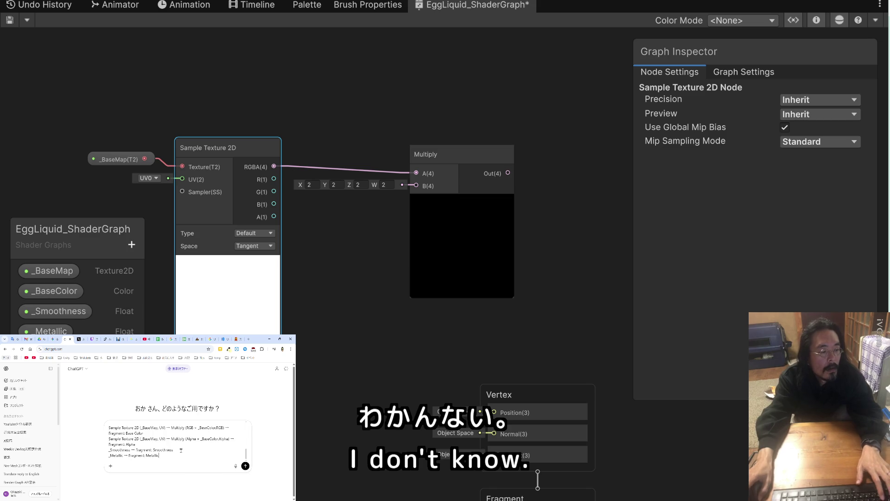
key("shift+Return")
type("よくわか")
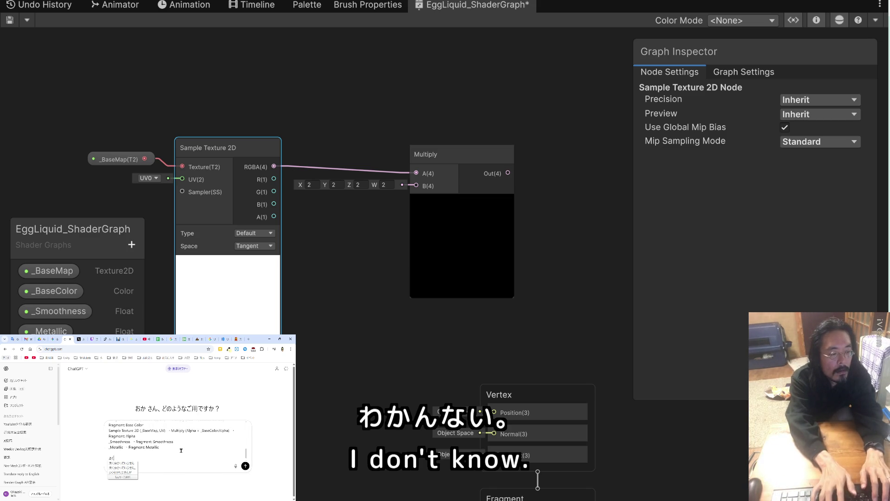
type("らない。")
key("Return")
type("ちょっとわか")
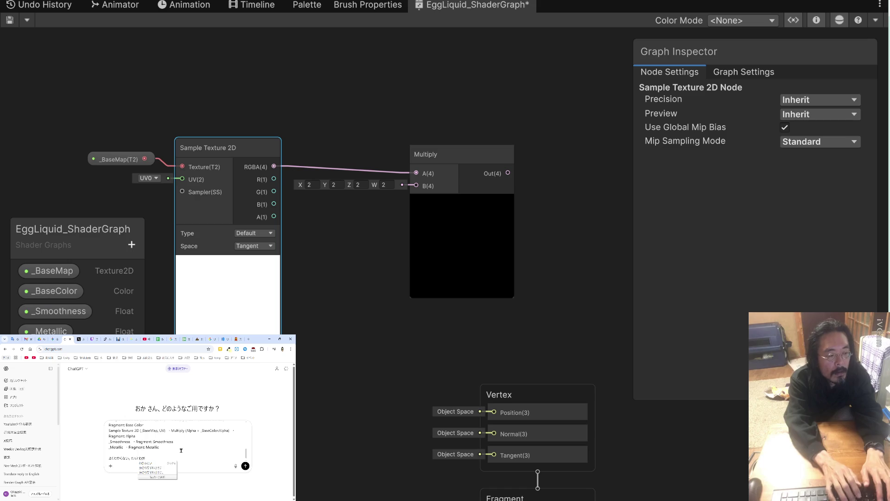
type("りなすくせつ")
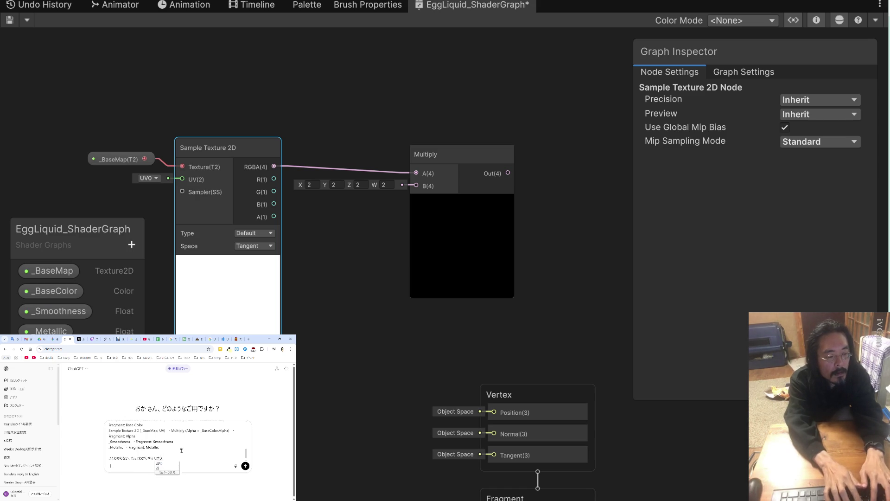
type("めいして")
key("Return")
key("Return")
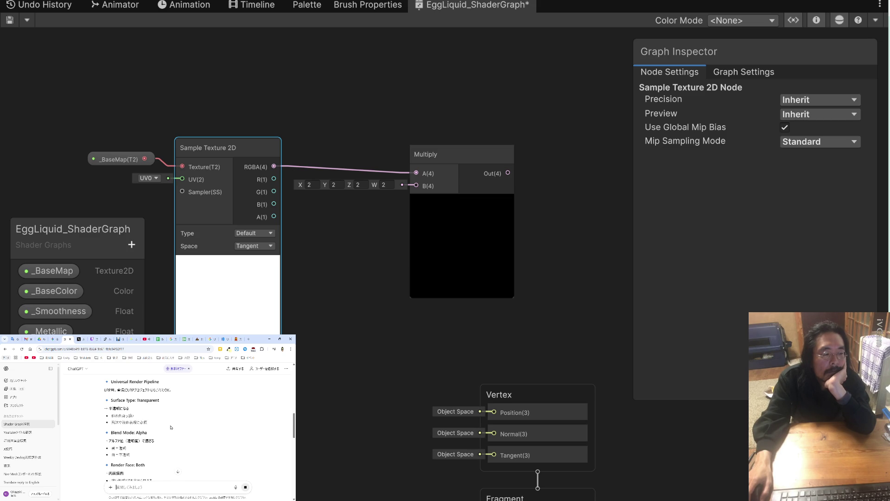
scroll(171, 427, "down", 2)
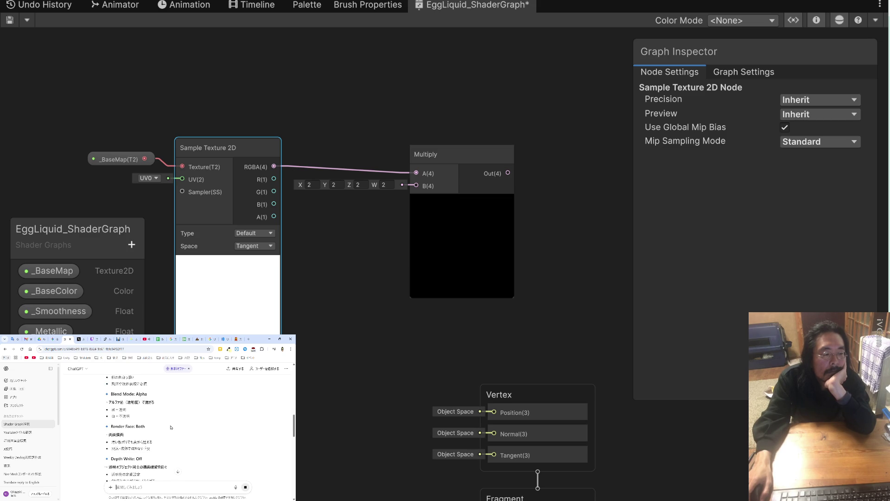
scroll(171, 426, "down", 2)
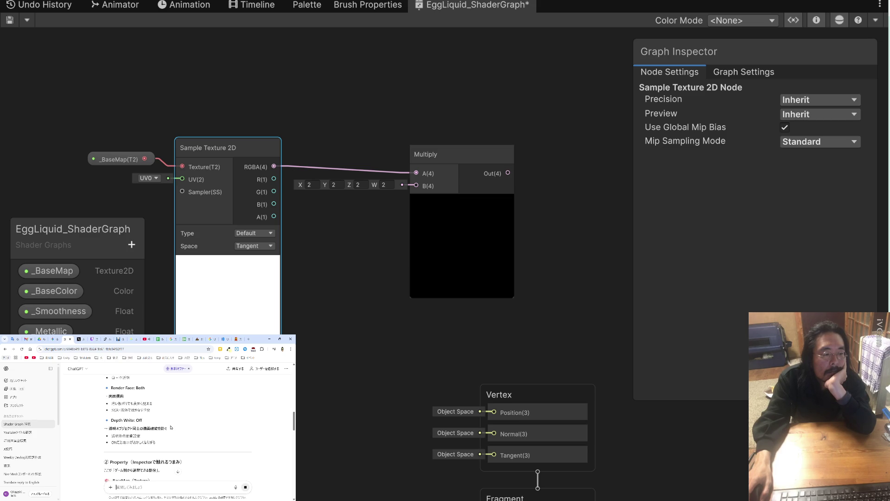
scroll(171, 427, "down", 2)
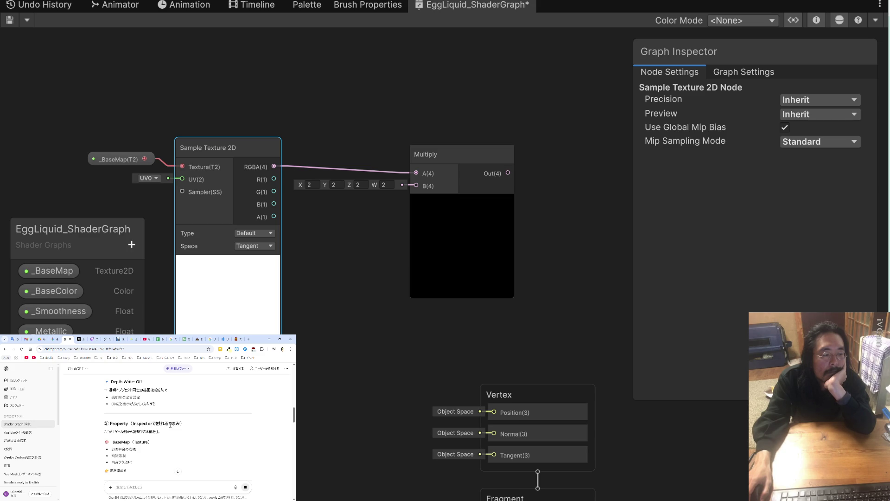
scroll(171, 427, "down", 2)
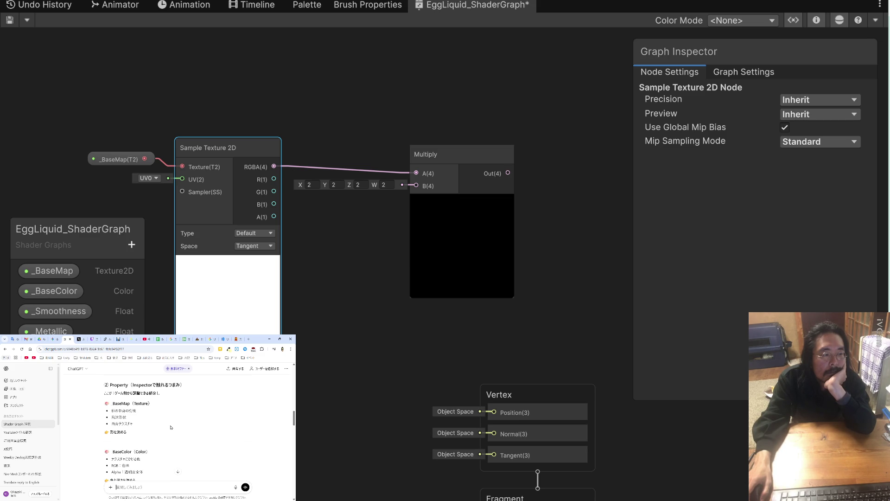
scroll(171, 427, "down", 2)
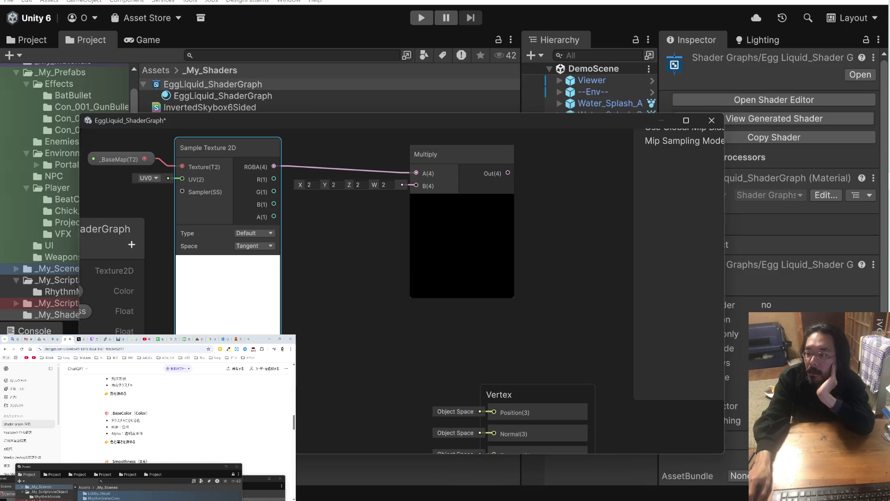
mouse_move(786, 2)
left_mouse_down()
mouse_move(649, 127)
mouse_move(506, 113)
left_mouse_up()
scroll(737, 232, "down", 3)
scroll(737, 233, "up", 3)
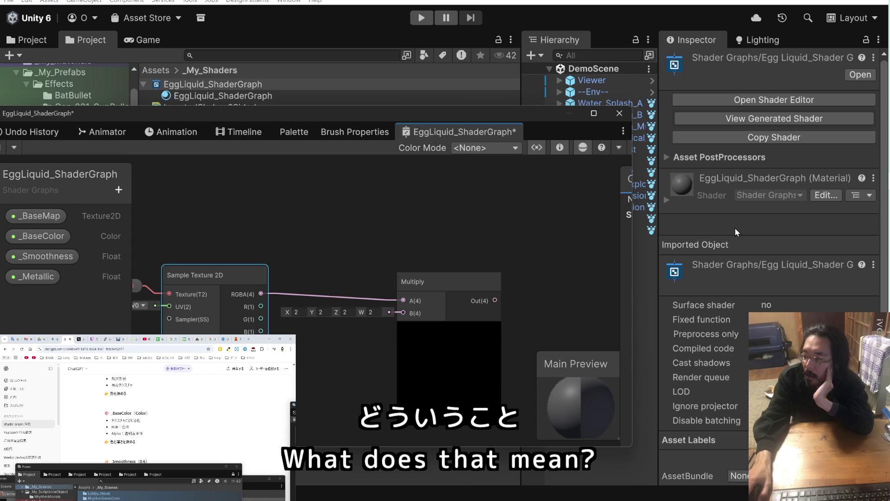
double_click(501, 112)
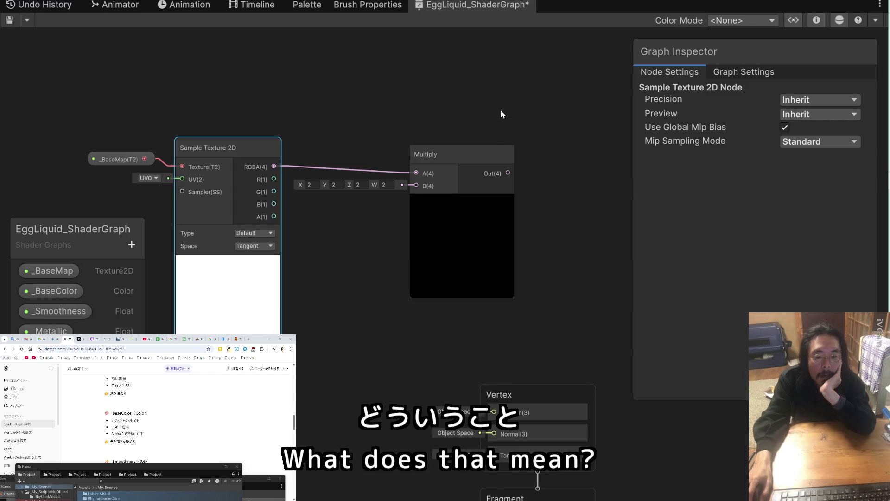
left_click(276, 411)
scroll(189, 414, "down", 3)
scroll(189, 414, "down", 2)
scroll(189, 414, "down", 2)
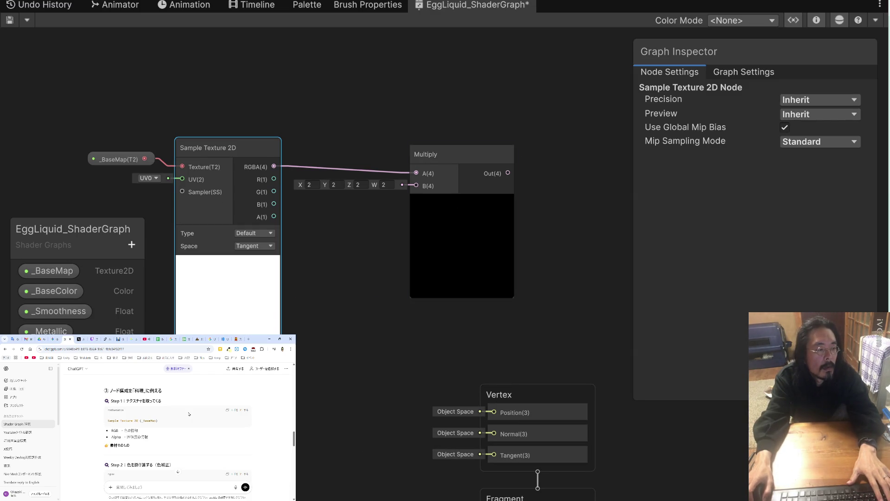
scroll(189, 414, "down", 4)
scroll(189, 414, "down", 3)
scroll(189, 414, "down", 3)
scroll(189, 414, "down", 3)
scroll(190, 414, "down", 3)
scroll(190, 414, "down", 3)
scroll(189, 414, "down", 3)
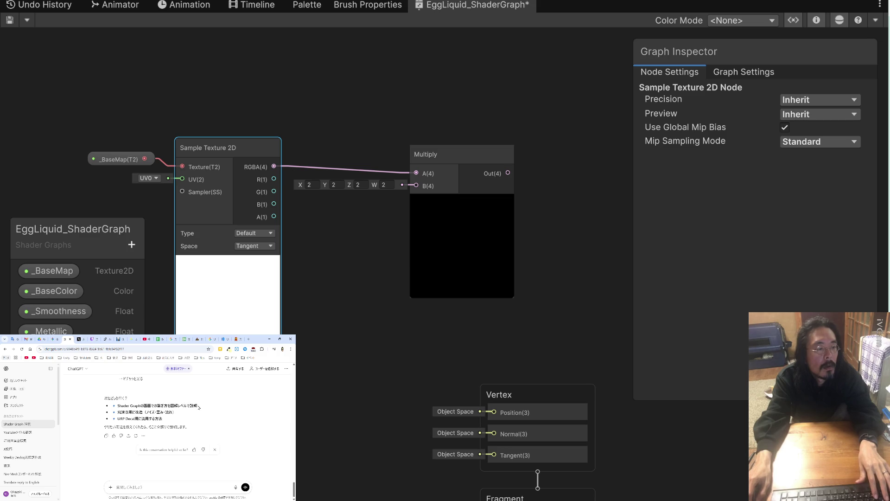
Send ChatGPT the suggested follow-up asking for a diagram-level explanation of the Shader Graph setup.
triple_click(121, 405)
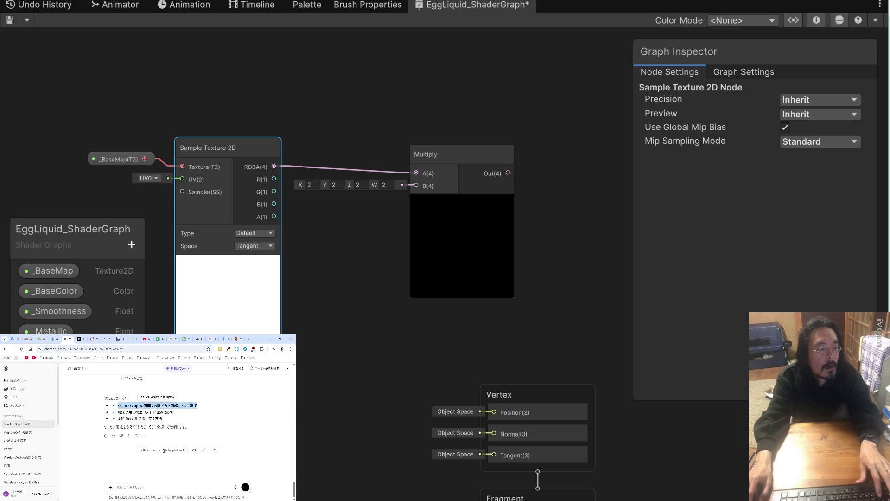
left_click(149, 483)
key("ctrl+v")
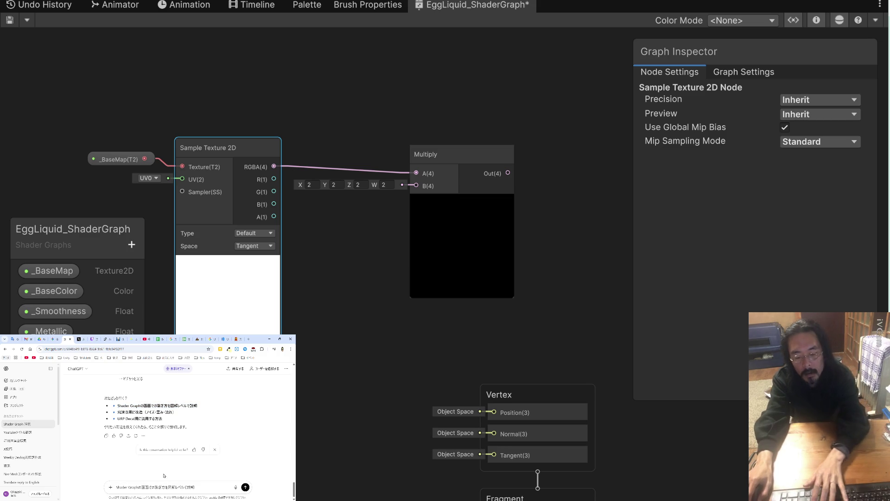
key("Return")
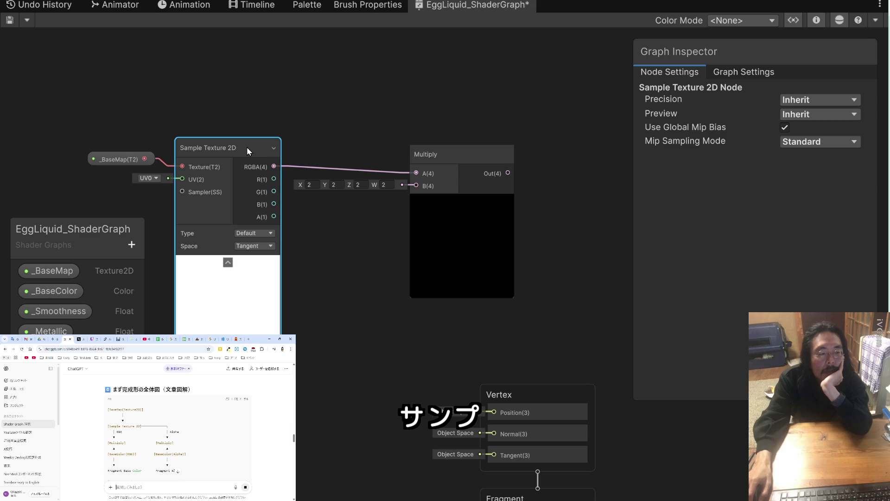
Keep UV0 as the sampling channel, then collapse the Multiply node and move it higher up.
left_click(152, 178)
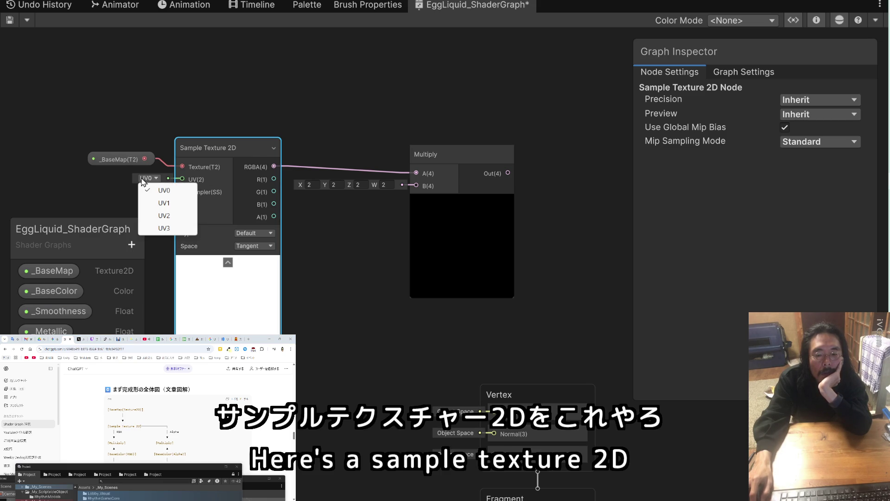
left_click(164, 181)
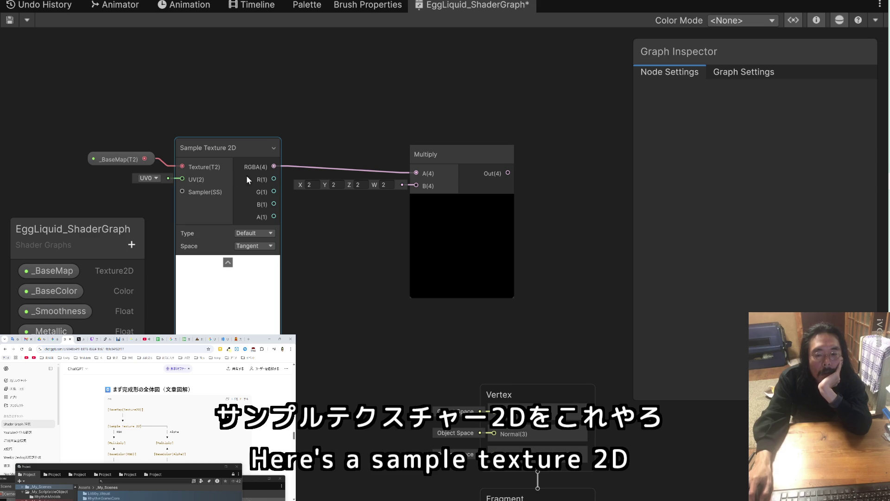
left_click_drag(468, 153, 477, 147)
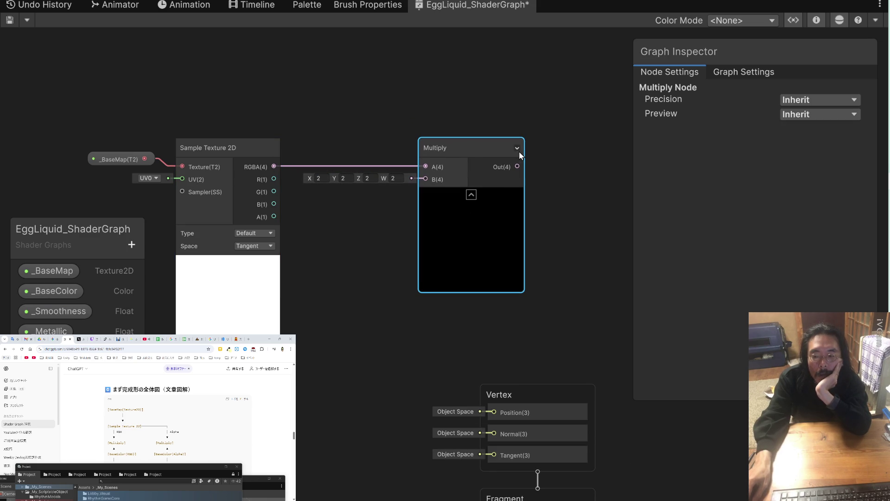
left_click(517, 149)
mouse_move(479, 146)
left_mouse_down()
mouse_move(424, 154)
mouse_move(424, 107)
left_mouse_up()
left_click_drag(360, 244, 368, 174)
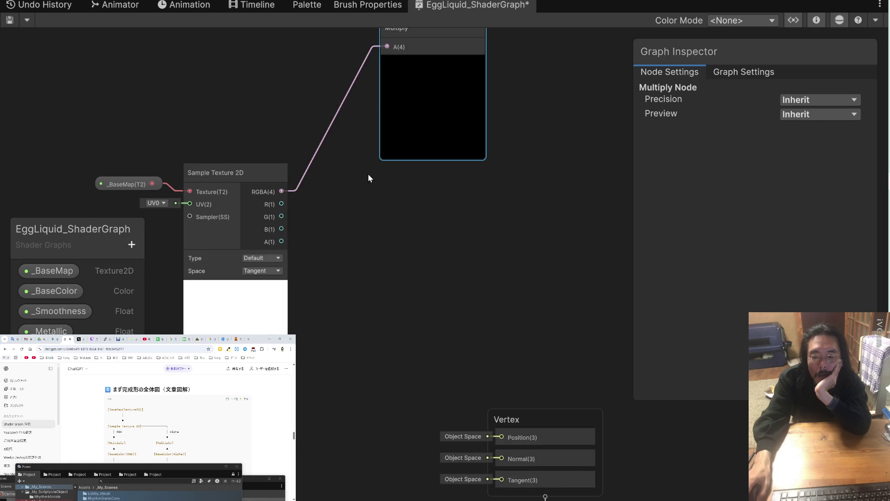
Collapse the Sample Texture 2D node to its connected ports.
left_click(281, 172)
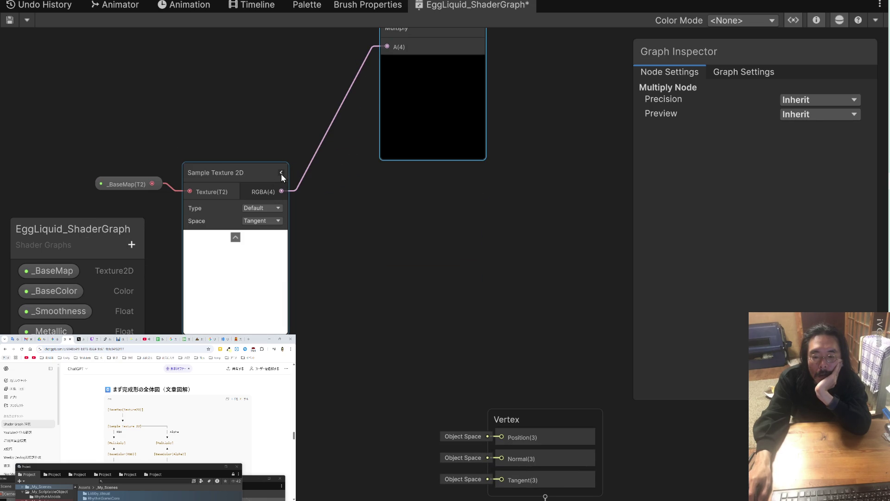
left_click(281, 173)
left_click(281, 173)
left_click(281, 173)
left_click(280, 173)
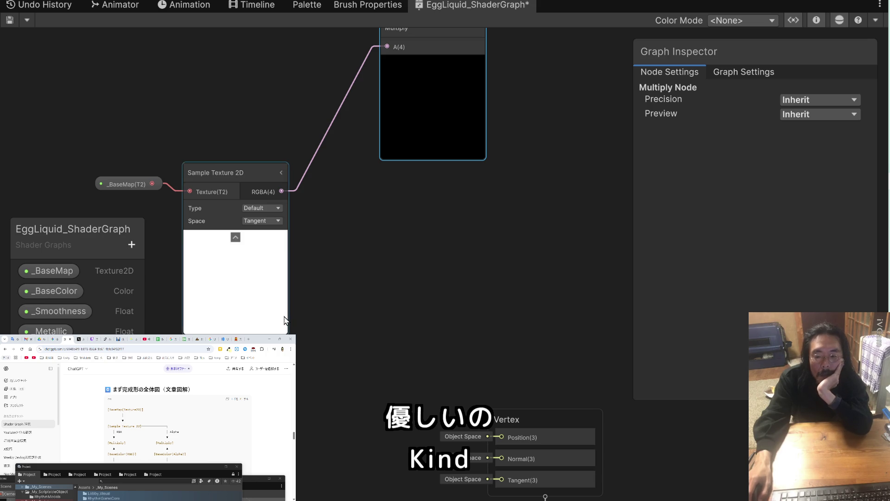
Try Normal sample type, revert to Default, and check Space options, keeping Tangent.
left_click(277, 206)
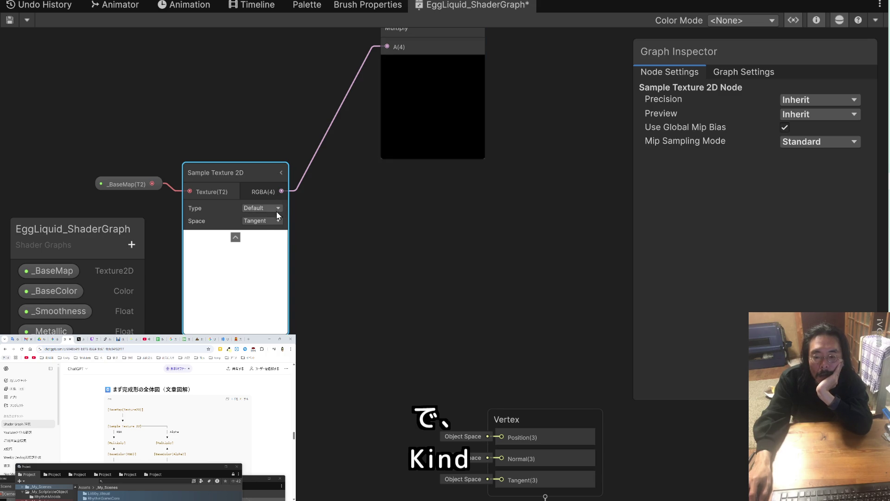
left_click(276, 208)
left_click(278, 232)
left_click(276, 208)
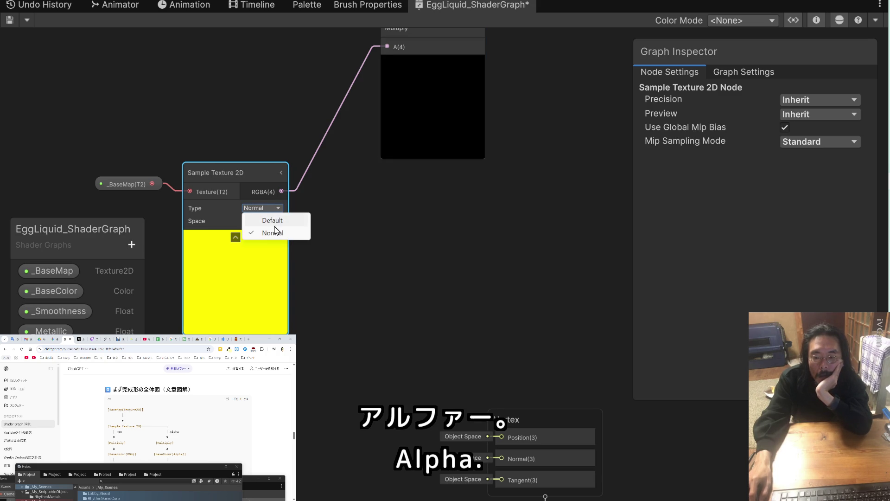
left_click(274, 219)
left_click(276, 221)
left_click(278, 246)
left_click(277, 221)
left_click(273, 233)
left_click(253, 191)
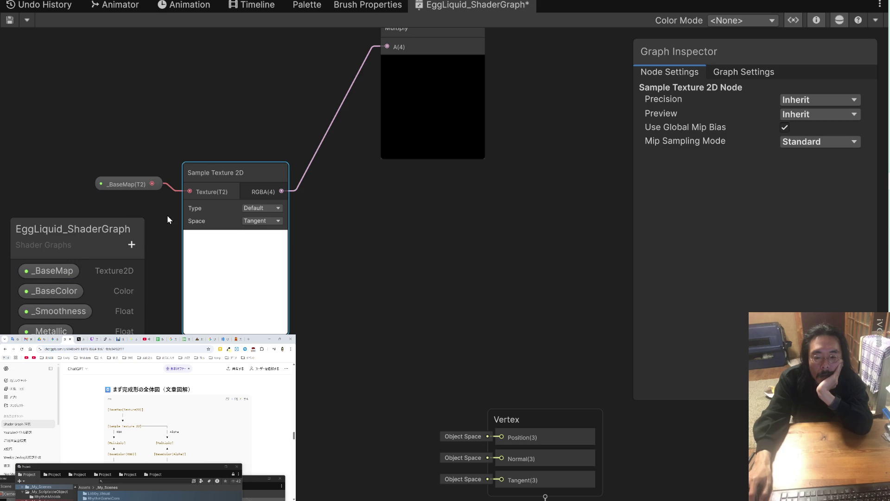
Delete the _BaseMap node from the canvas and select the _BaseMap property in the Blackboard.
left_click(144, 183)
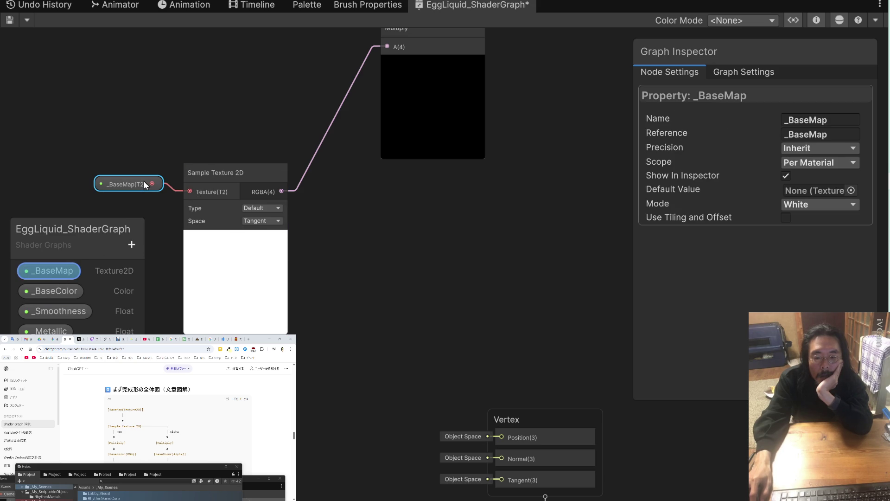
key("Delete")
mouse_move(58, 291)
left_mouse_down()
mouse_move(130, 182)
mouse_move(74, 293)
mouse_move(70, 274)
left_mouse_up()
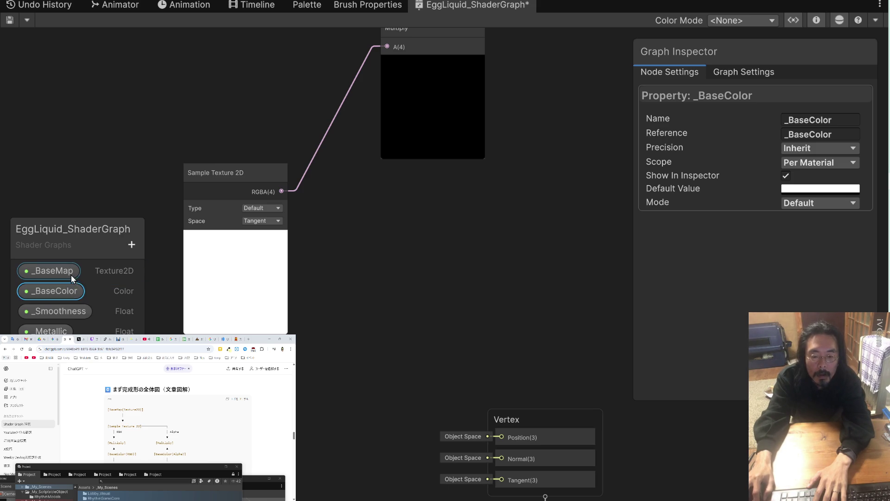
left_click(71, 272)
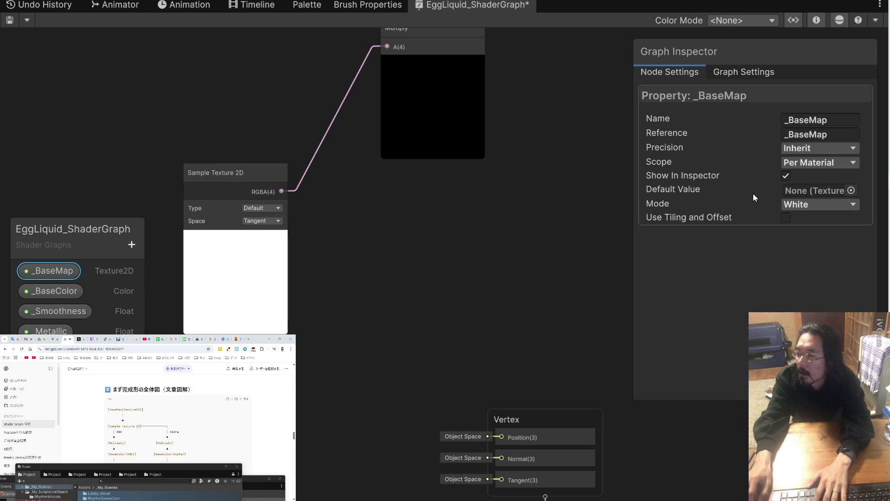
Review _BaseMap's Mode, Precision and Scope, keeping White, Inherit and Per Material.
left_click(832, 204)
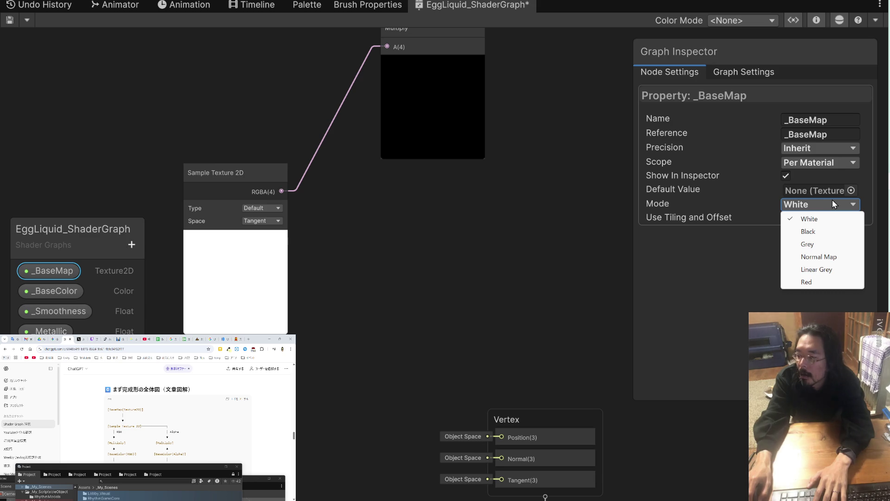
left_click(816, 149)
key("Escape")
left_click(820, 162)
left_click(812, 245)
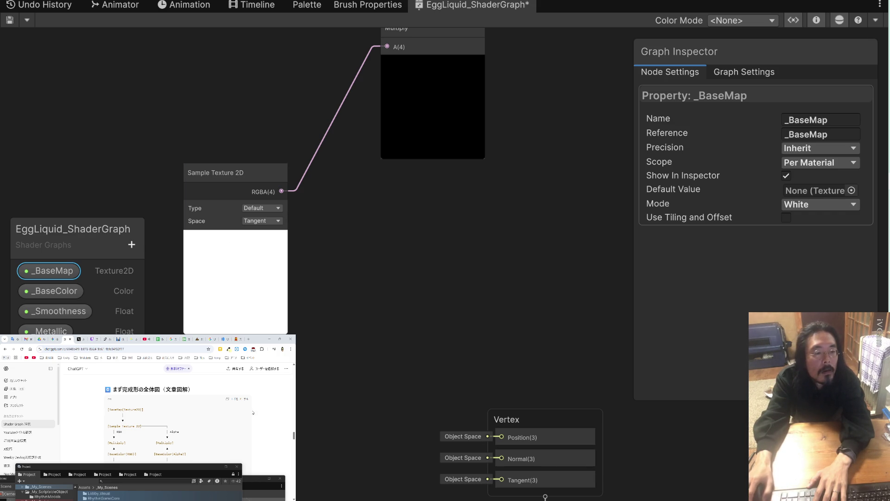
scroll(257, 414, "down", 5)
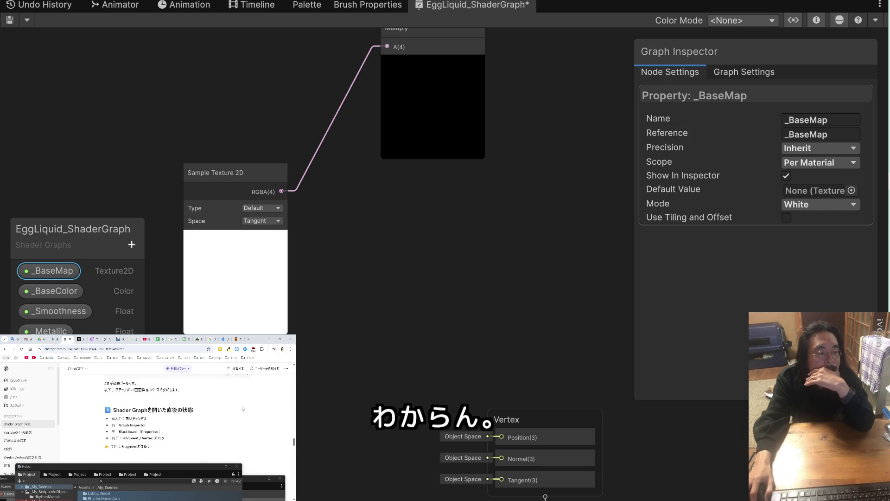
scroll(243, 408, "down", 2)
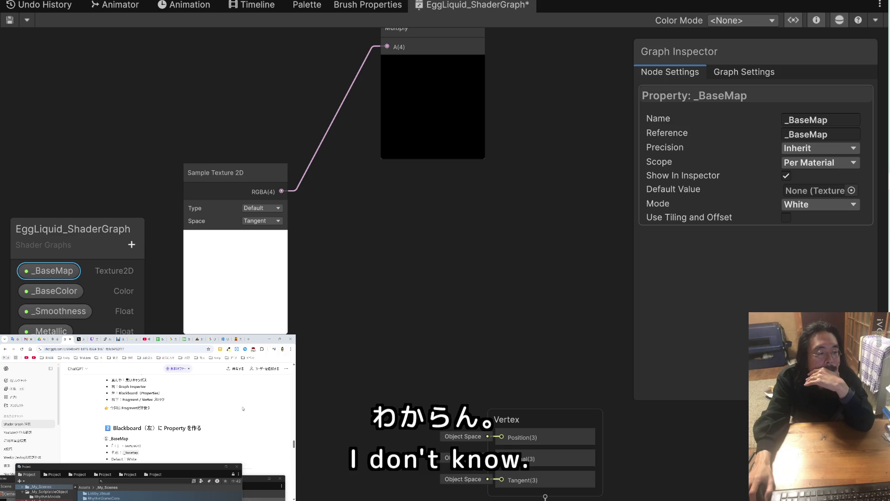
scroll(242, 408, "down", 2)
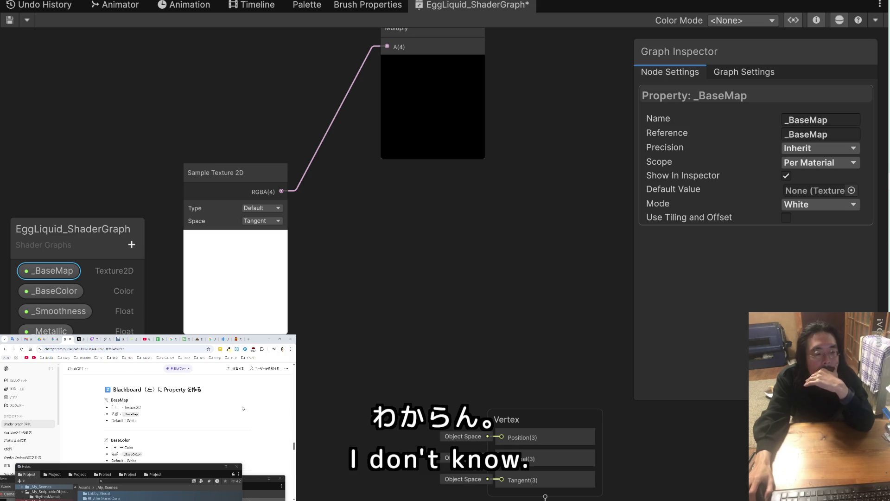
scroll(243, 409, "down", 2)
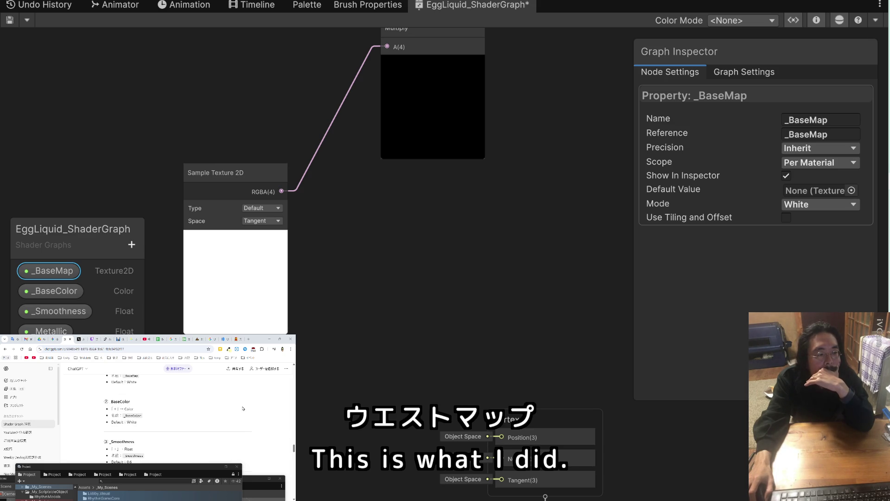
scroll(243, 408, "down", 3)
scroll(243, 409, "down", 2)
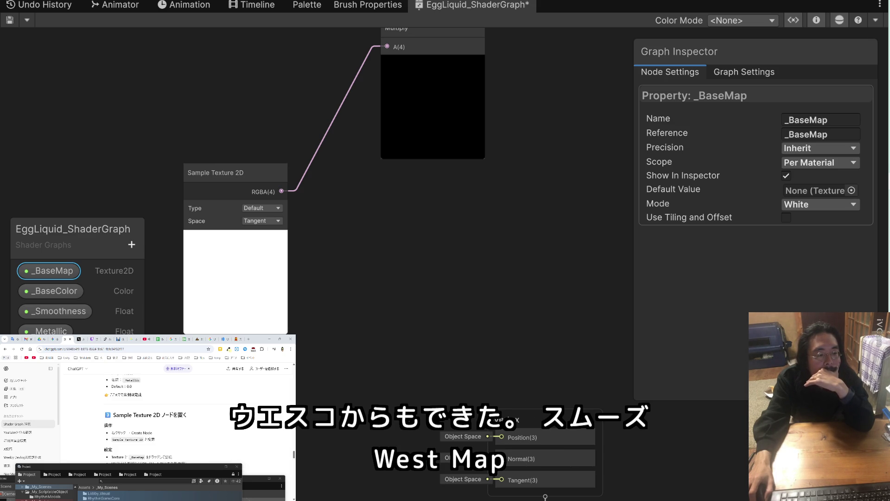
scroll(176, 417, "down", 2)
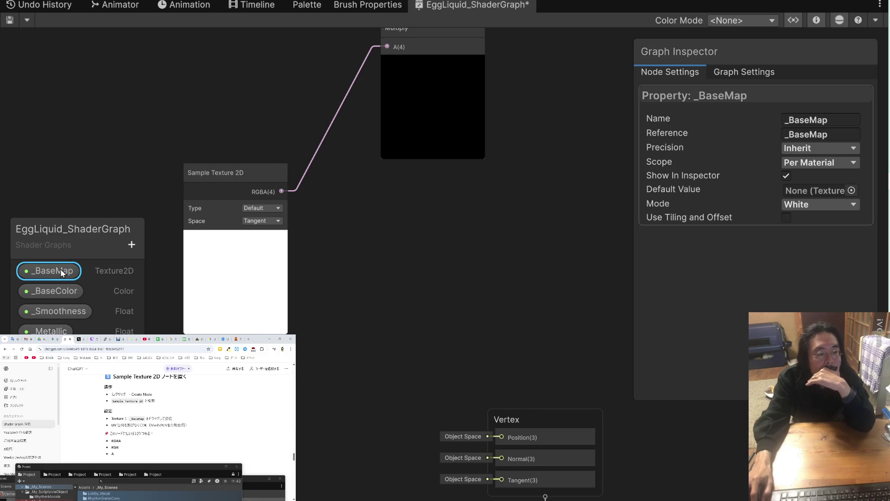
Place the _BaseMap property on the canvas and wire it into Sample Texture 2D's Texture(T2) input.
mouse_move(61, 272)
left_mouse_down()
mouse_move(125, 183)
mouse_move(91, 184)
left_mouse_up()
left_click_drag(147, 182, 189, 213)
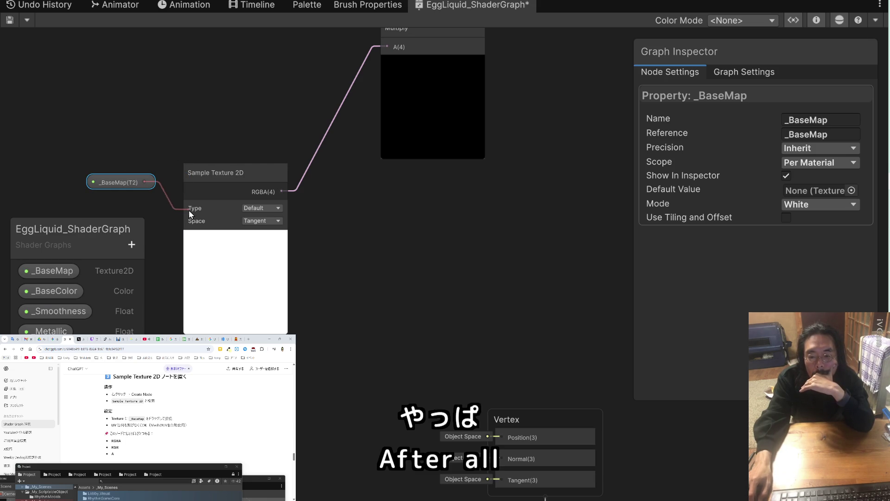
key("space")
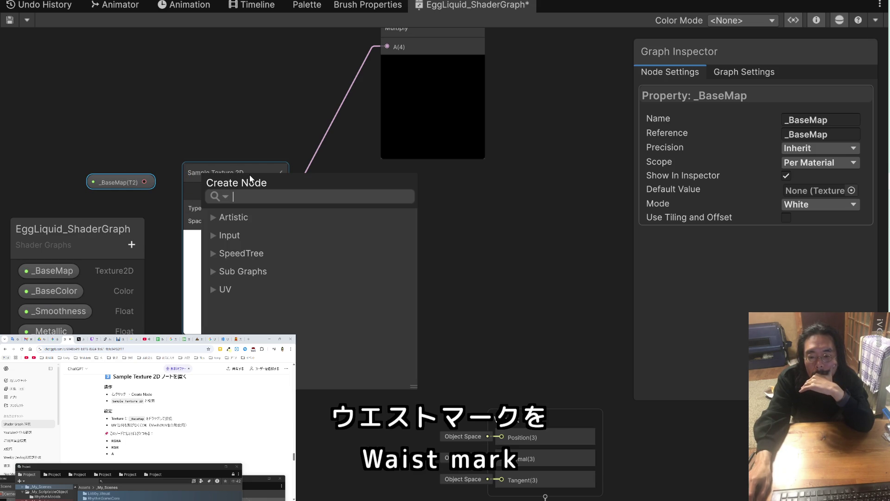
left_click(466, 238)
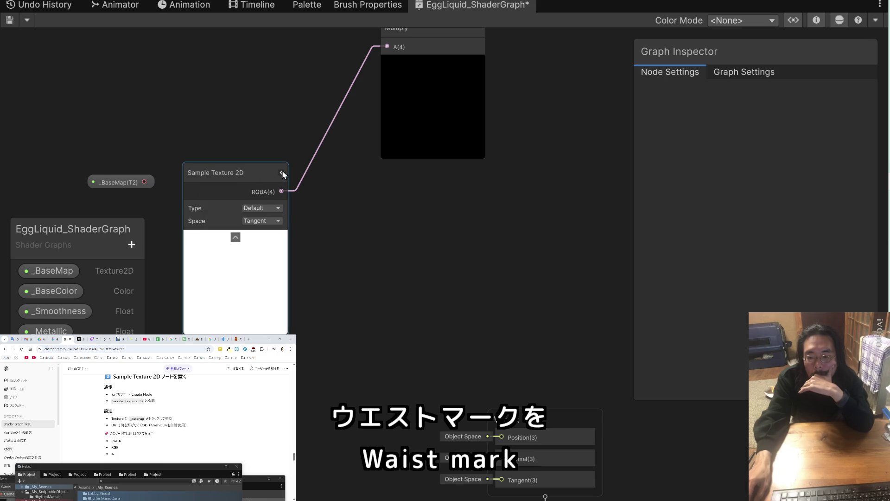
left_click(281, 173)
left_click_drag(217, 176, 240, 184)
left_click_drag(144, 182, 215, 202)
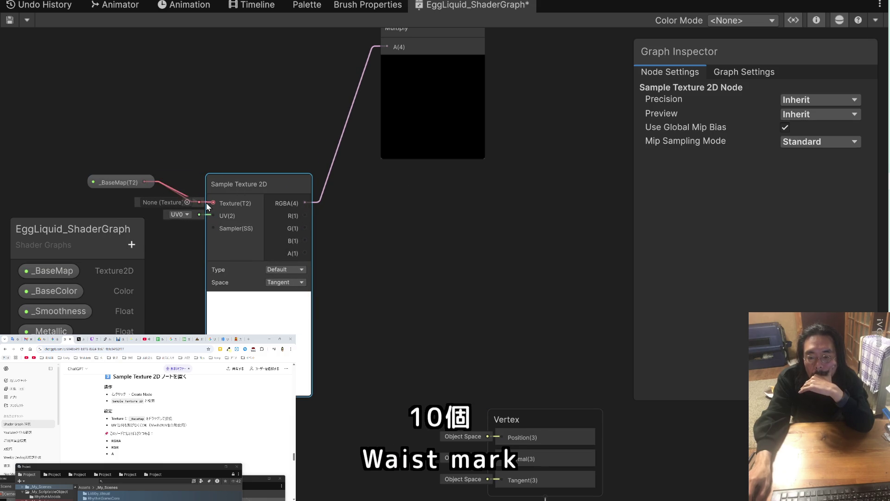
left_click(154, 185)
left_click_drag(141, 182, 169, 190)
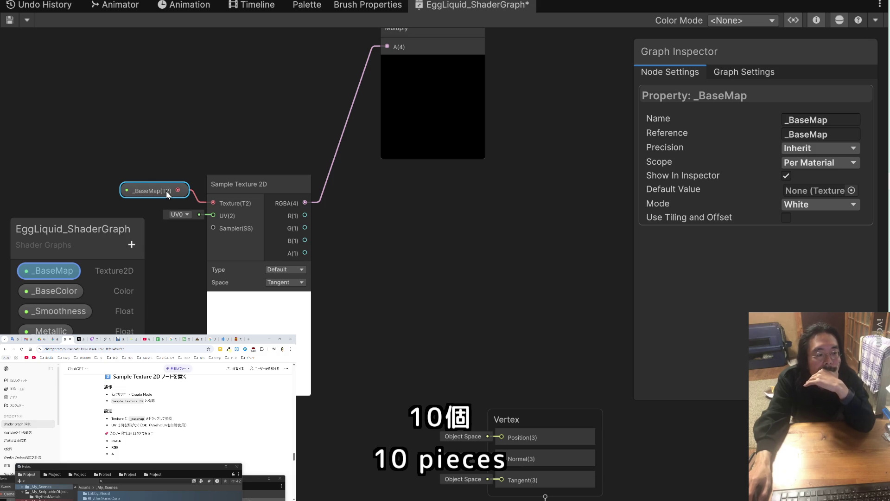
Check the Sample Texture 2D UV channel options, leaving it on UV0.
left_click(194, 215)
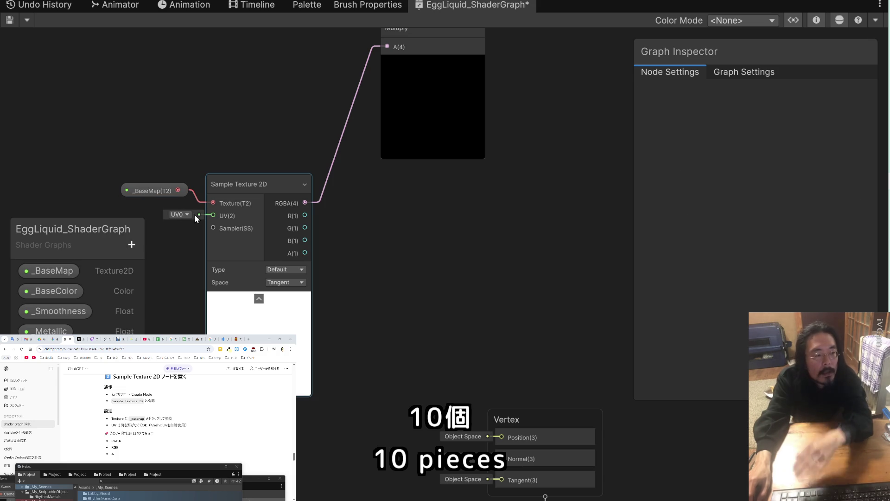
left_click(188, 214)
left_click(198, 215)
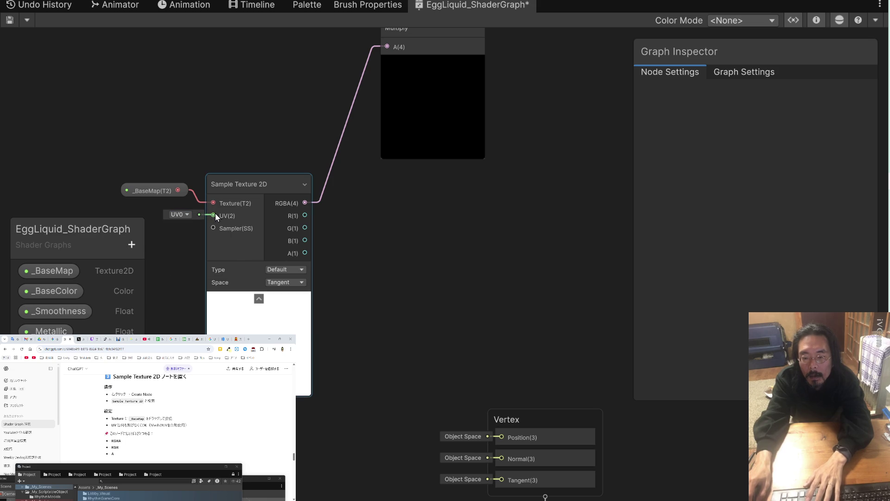
left_click_drag(216, 212, 177, 229)
left_click(166, 241)
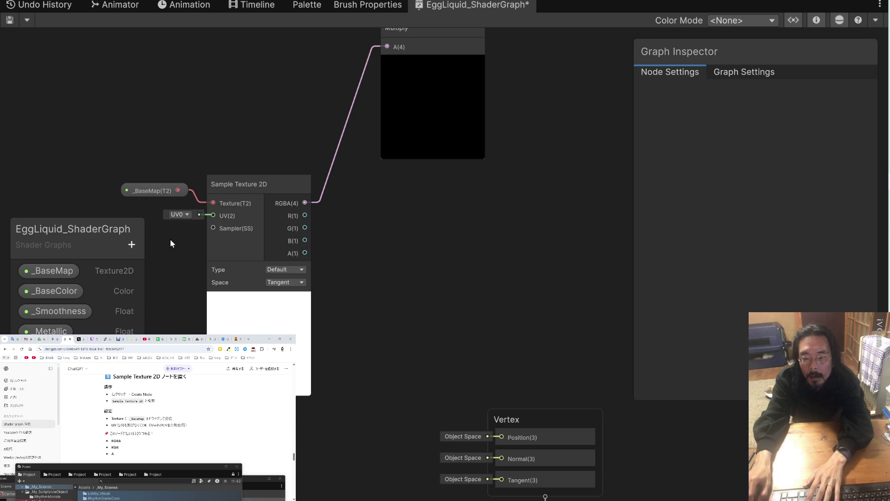
left_click(185, 215)
left_click(194, 216)
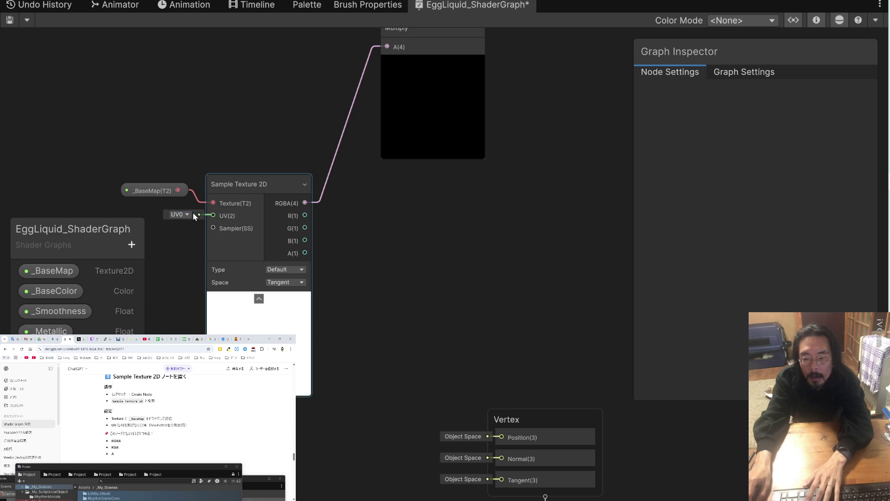
left_click(196, 212)
left_click(178, 214)
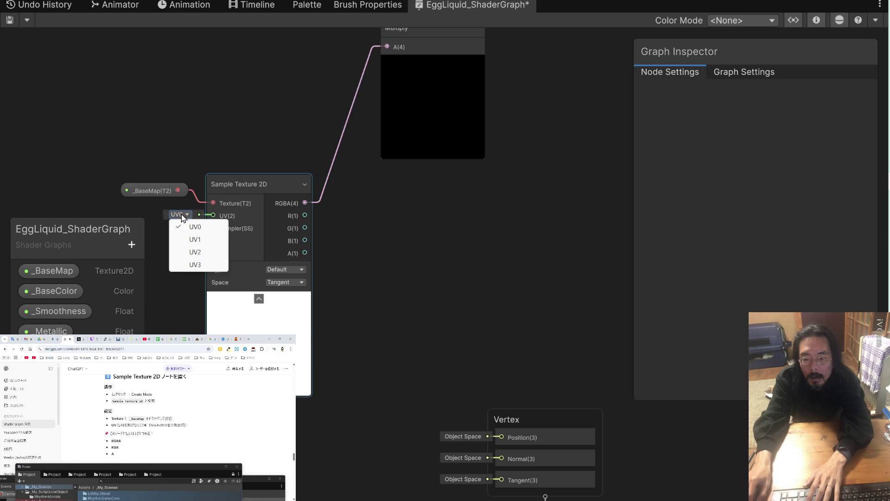
left_click(192, 227)
left_click(193, 213)
left_click(190, 226)
left_click(178, 214)
left_click(189, 226)
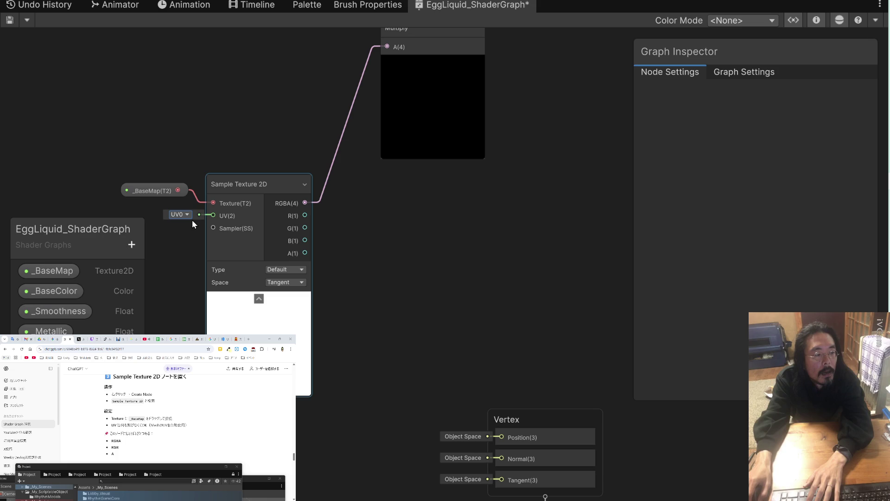
Type 'rGB RGBRGB RGB' while scrolling down the view.
scroll(277, 425, "down", 2)
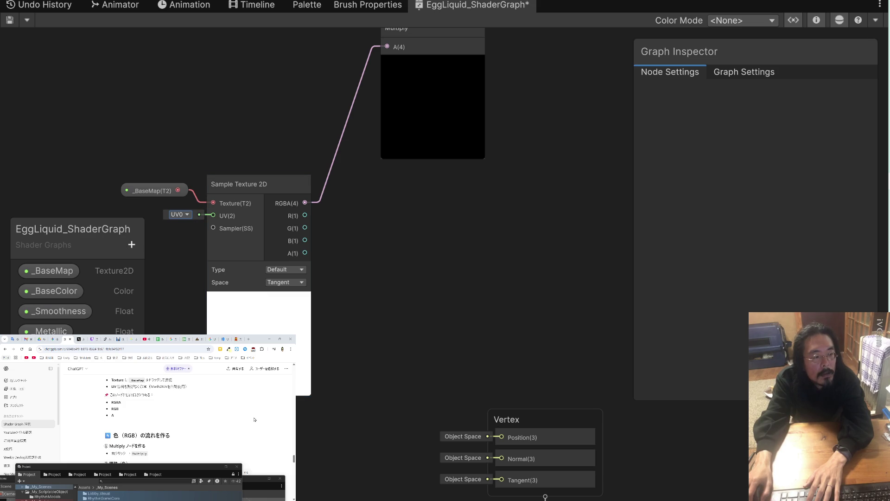
type("r")
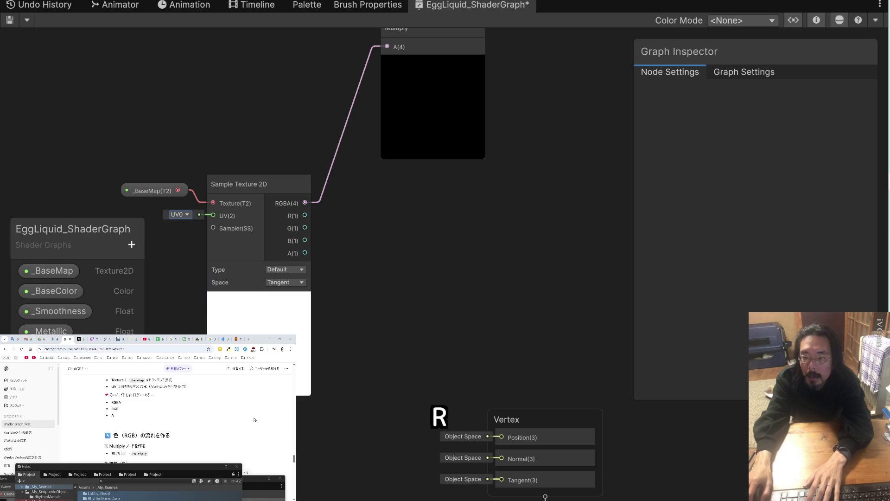
type("GB RGBRGB RGB")
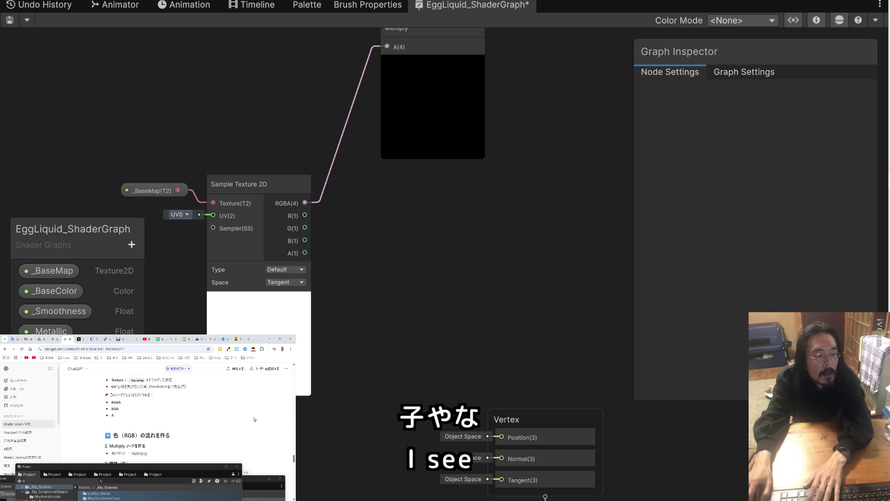
scroll(254, 420, "down", 2)
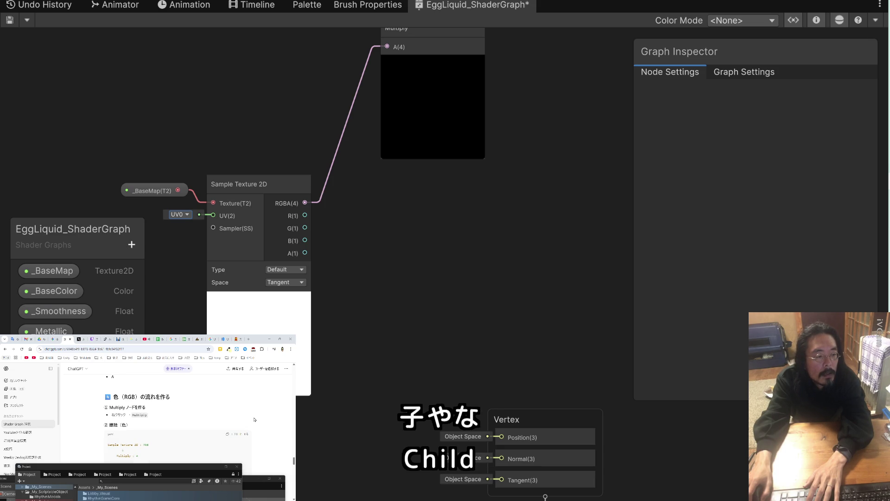
scroll(254, 420, "down", 2)
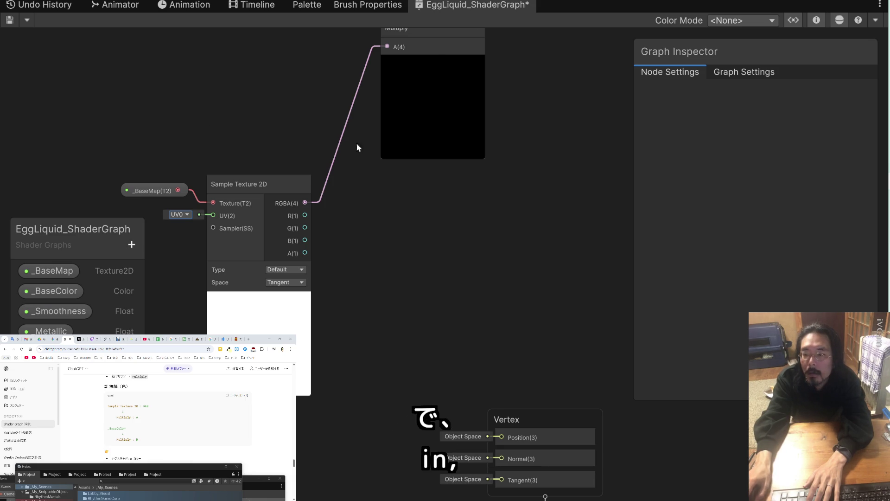
Delete the RGBA-to-Multiply connection and expand the Multiply node's ports.
left_click_drag(413, 32, 403, 323)
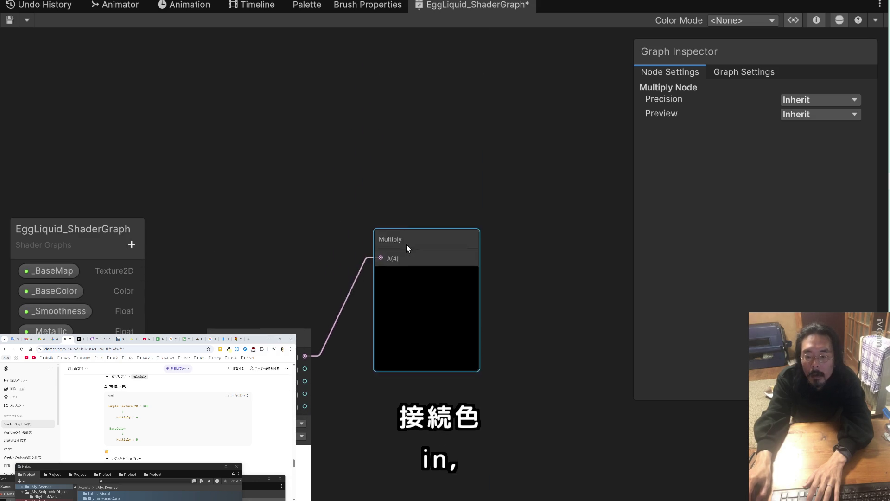
left_click_drag(335, 233, 320, 194)
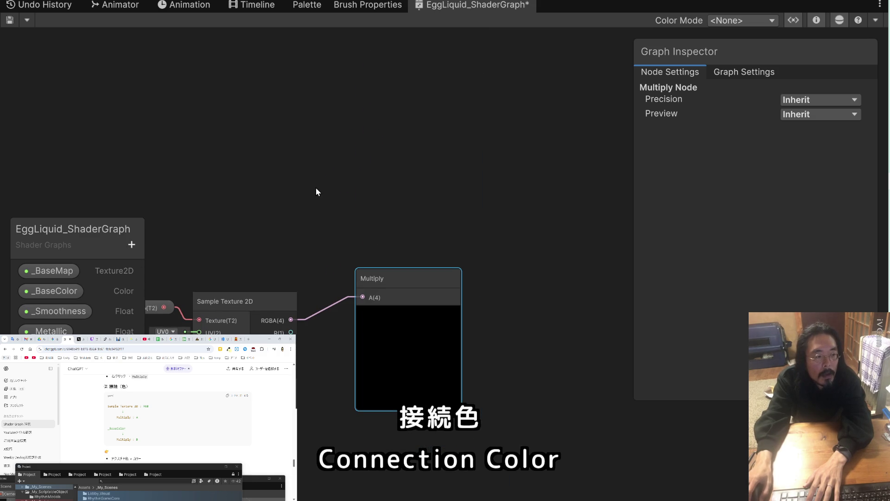
left_click(317, 316)
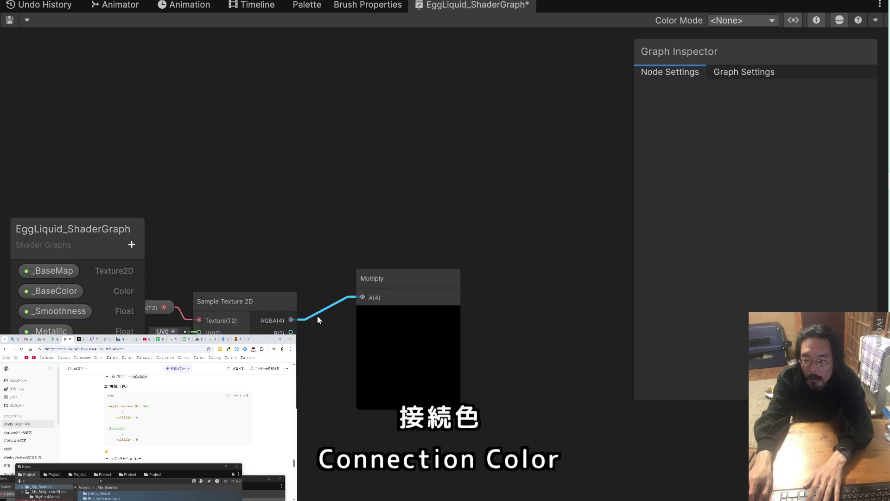
key("Delete")
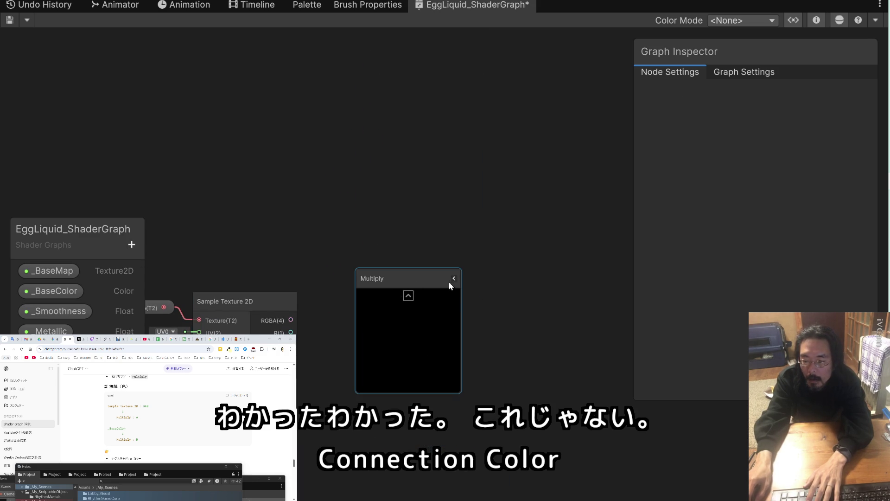
left_click(454, 279)
left_click(453, 279)
left_click(453, 279)
Connect Sample Texture 2D's R(1) output to Multiply's A(1), undoing the extra B(1) link.
left_click(296, 364)
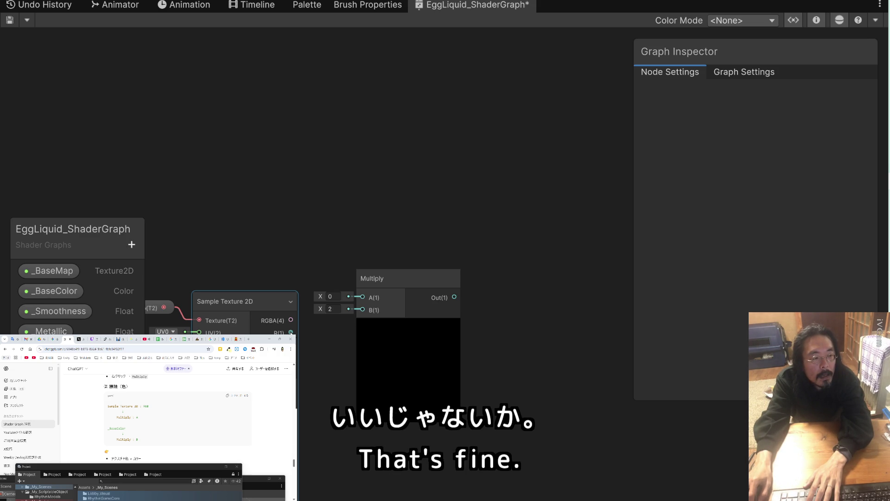
left_click_drag(291, 332, 357, 296)
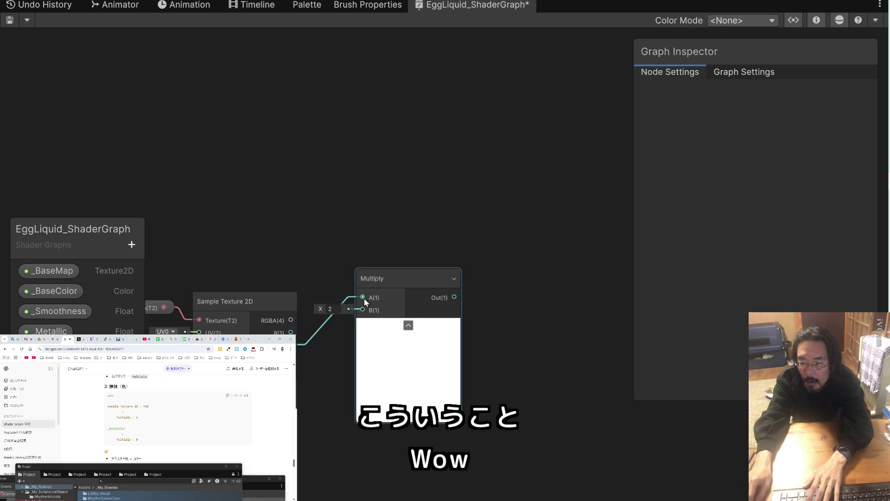
mouse_move(291, 332)
left_mouse_down()
mouse_move(368, 295)
mouse_move(361, 302)
left_mouse_up()
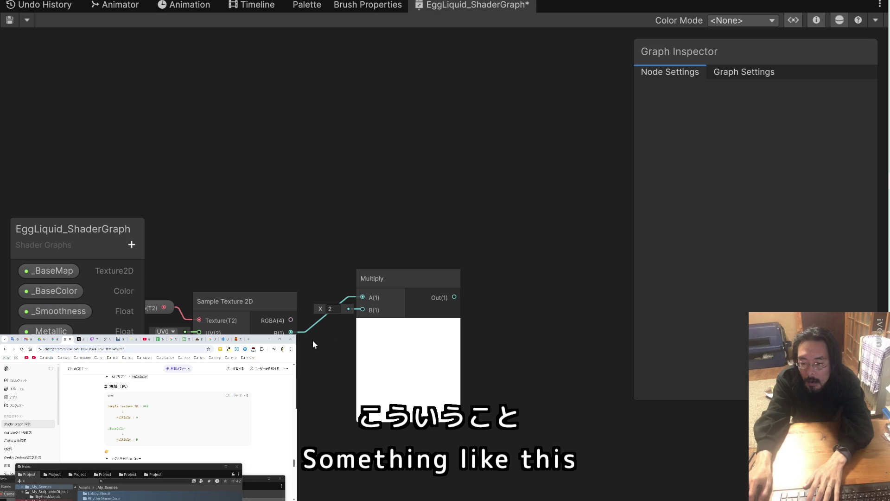
left_click_drag(291, 344, 362, 310)
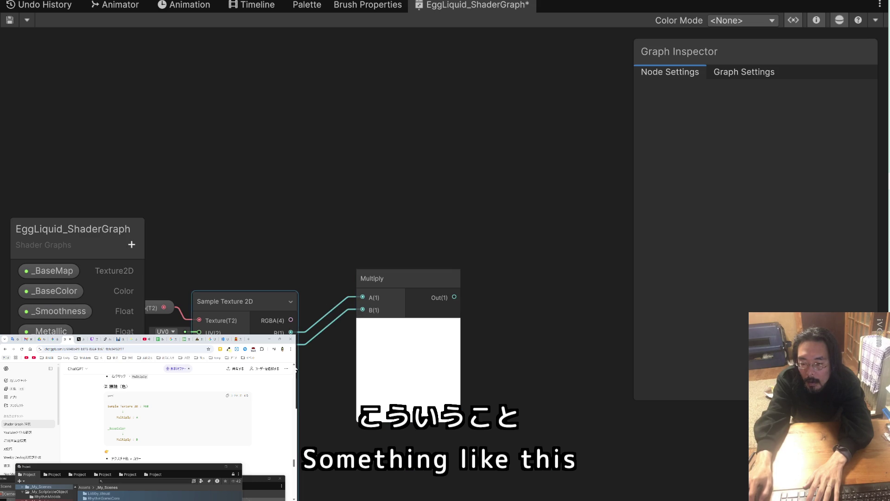
key("space")
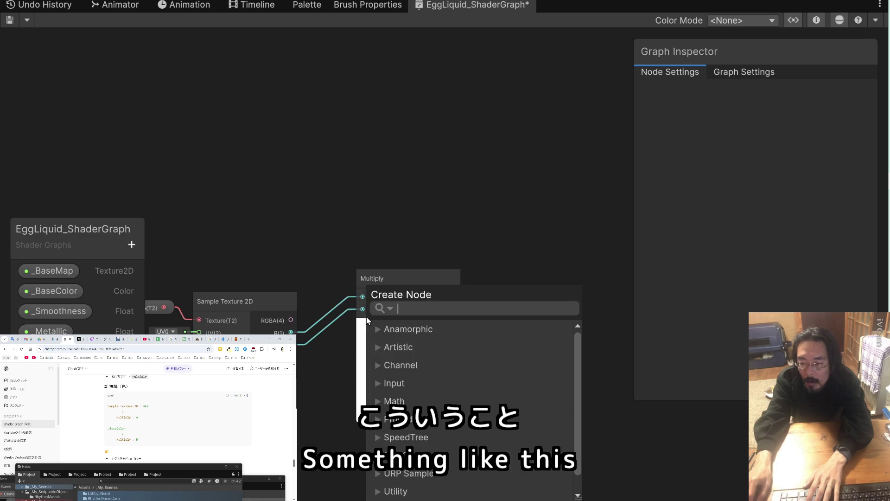
key("Escape")
key("ctrl+z")
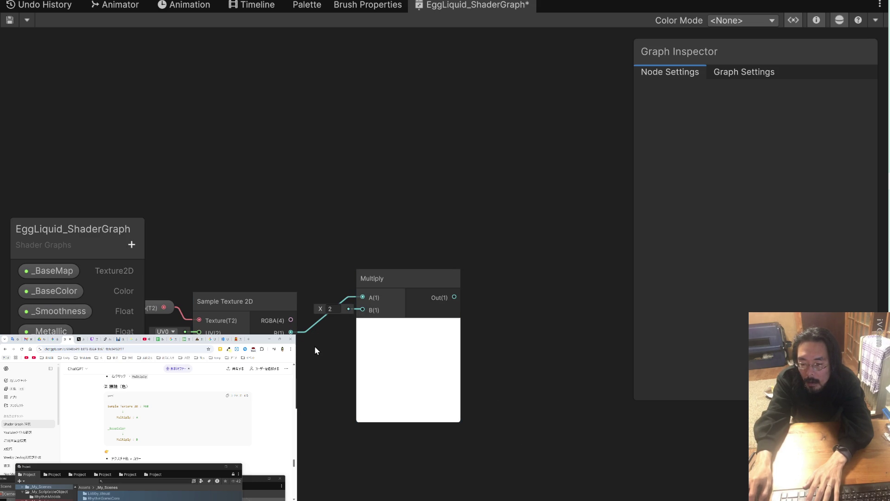